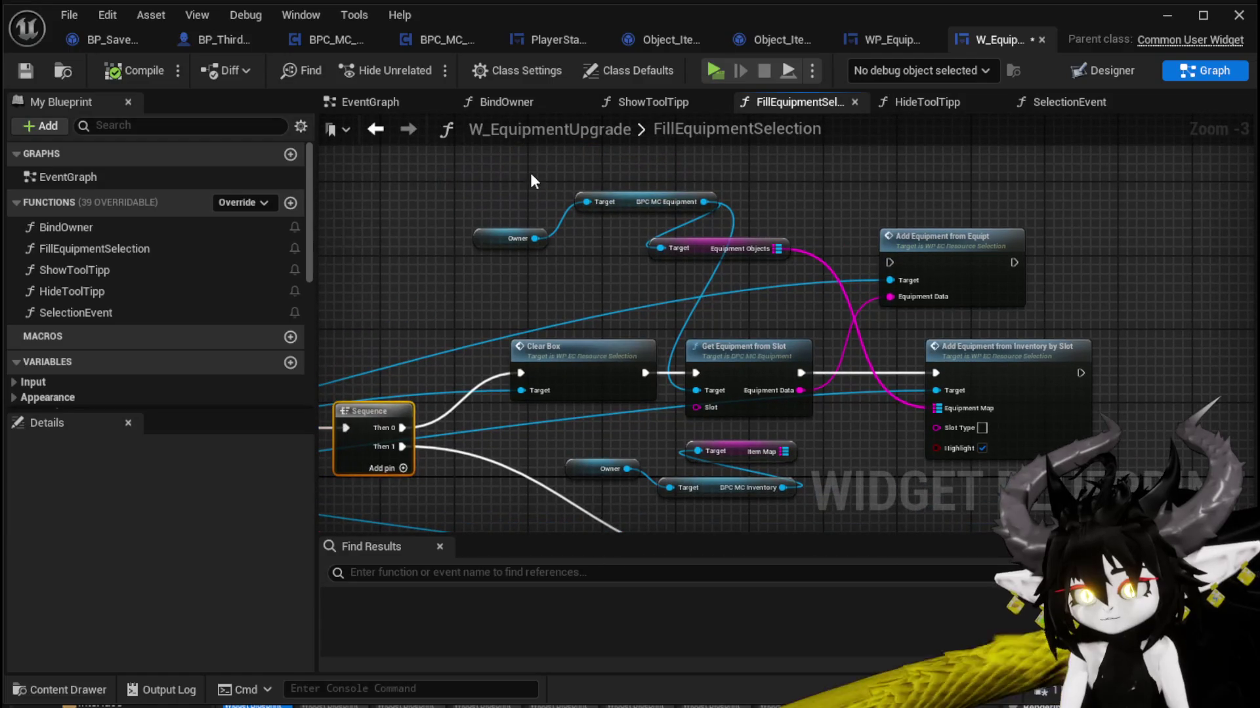
Step: Tidy the six nearby nodes and delete the Add Equipment from Equipt node
{"action": "left_click_drag", "start_coordinate": [530, 172], "coordinate": [1046, 411]}
{"action": "left_click_drag", "start_coordinate": [1079, 303], "coordinate": [1106, 276]}
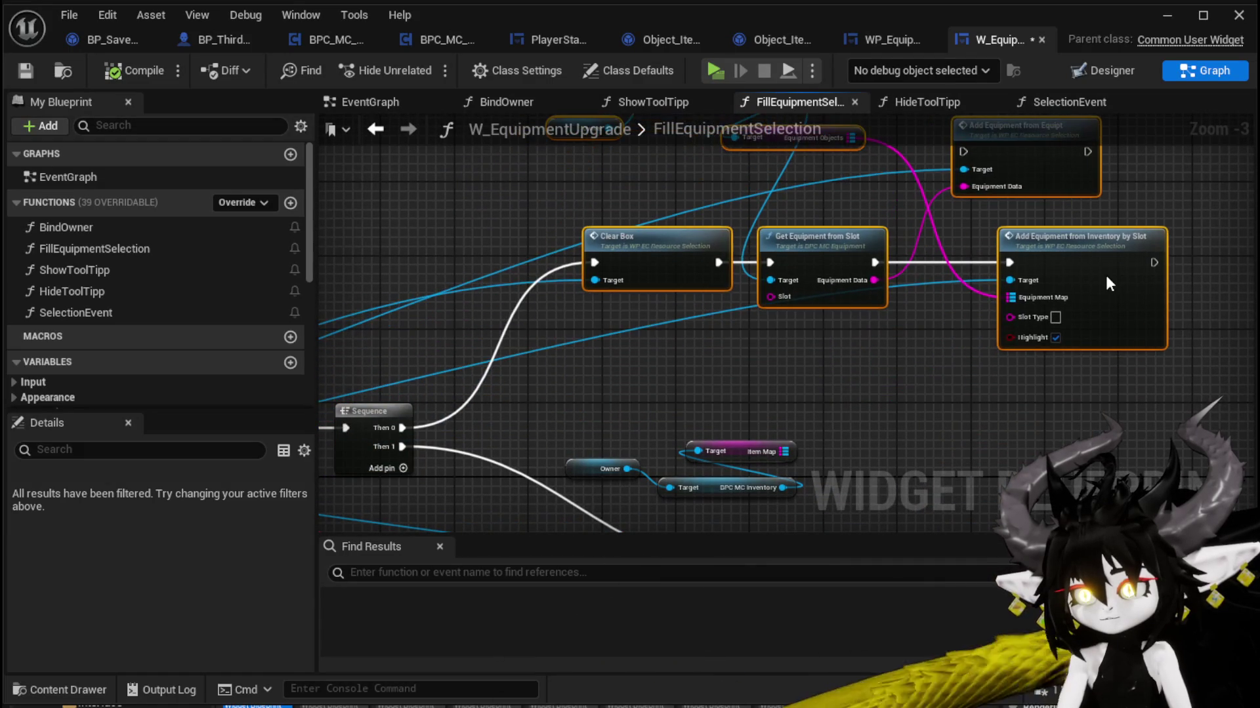
{"action": "key", "text": "ctrl+z"}
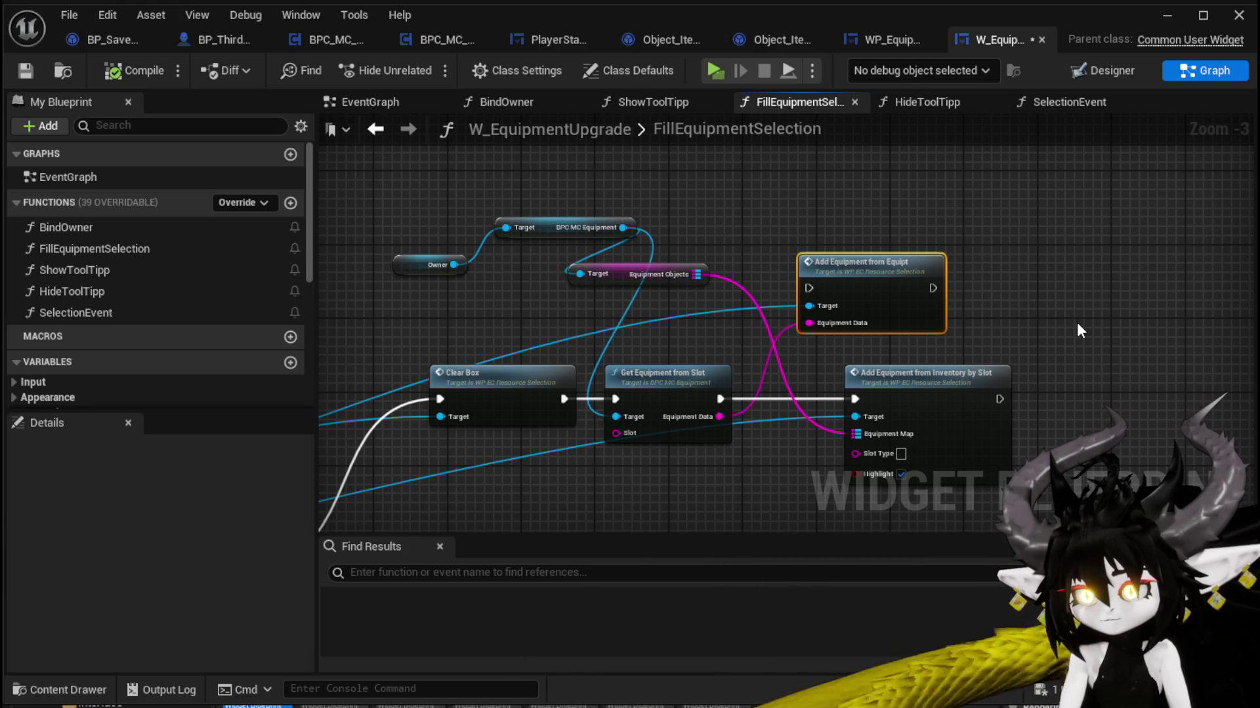
{"action": "left_click_drag", "start_coordinate": [1079, 331], "coordinate": [1108, 227]}
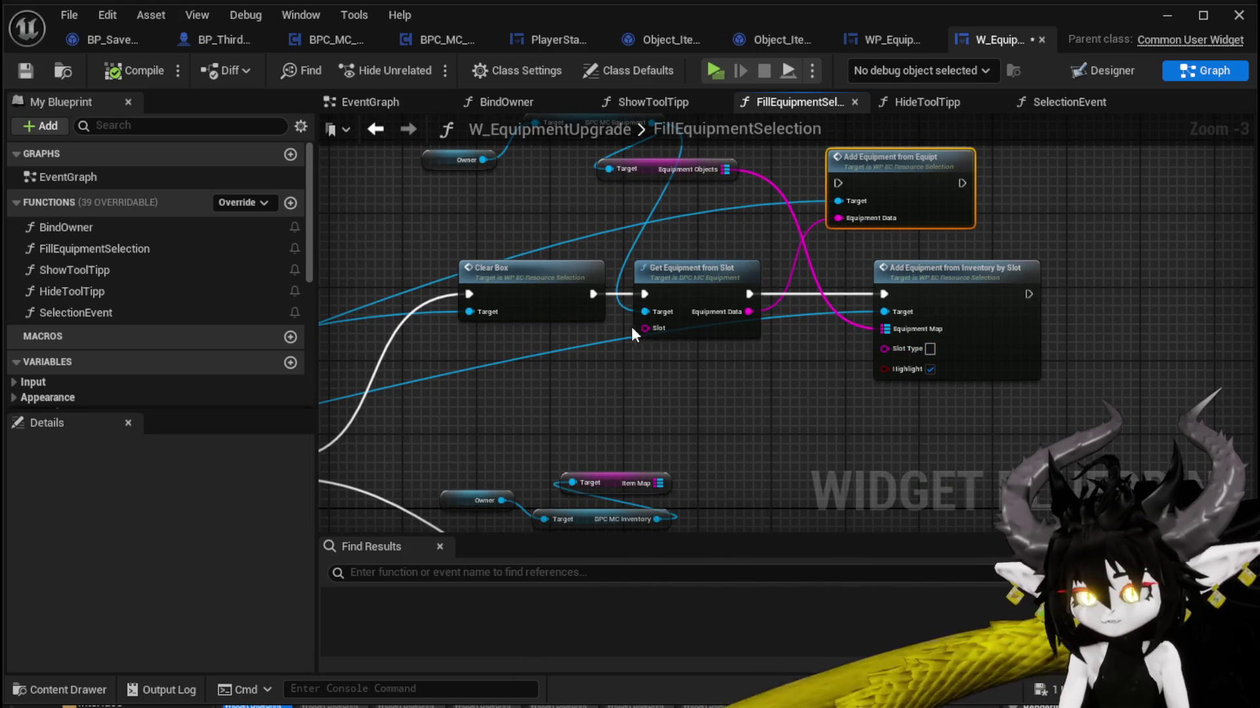
{"action": "key", "text": "Delete"}
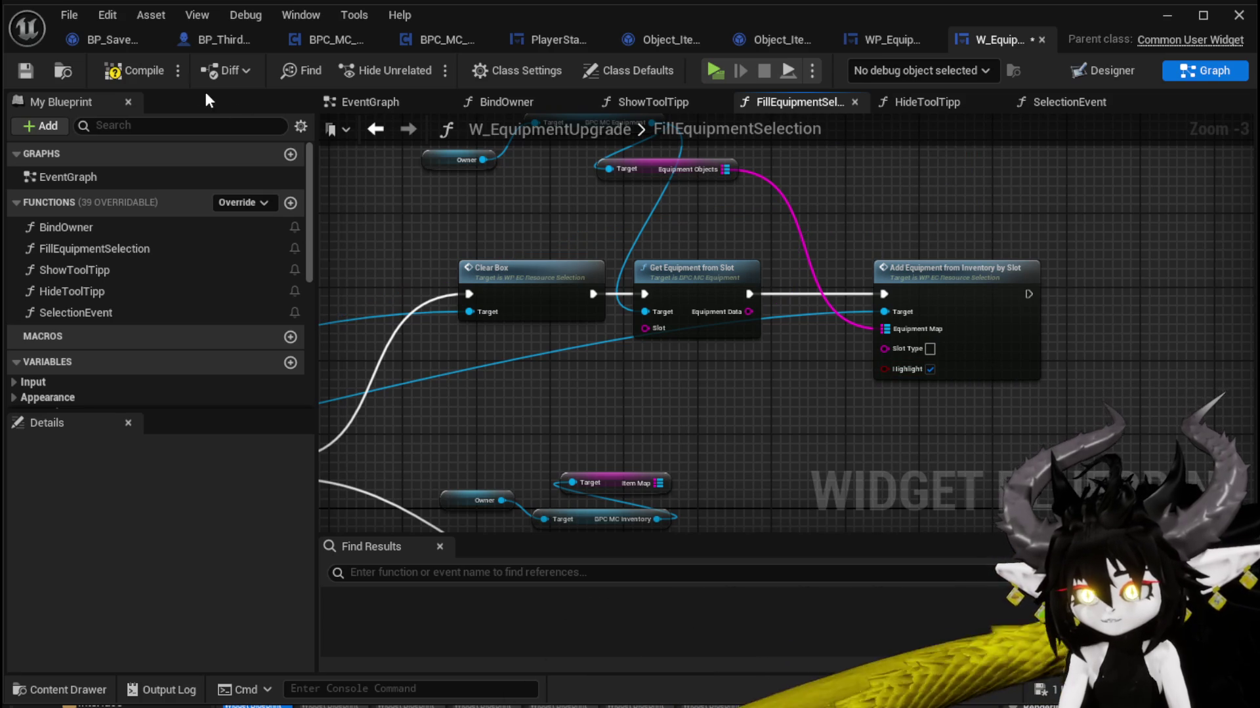
Step: Compile the blueprint and bring the FillEquipmentSelection entry node into view
{"action": "left_click", "coordinate": [96, 70]}
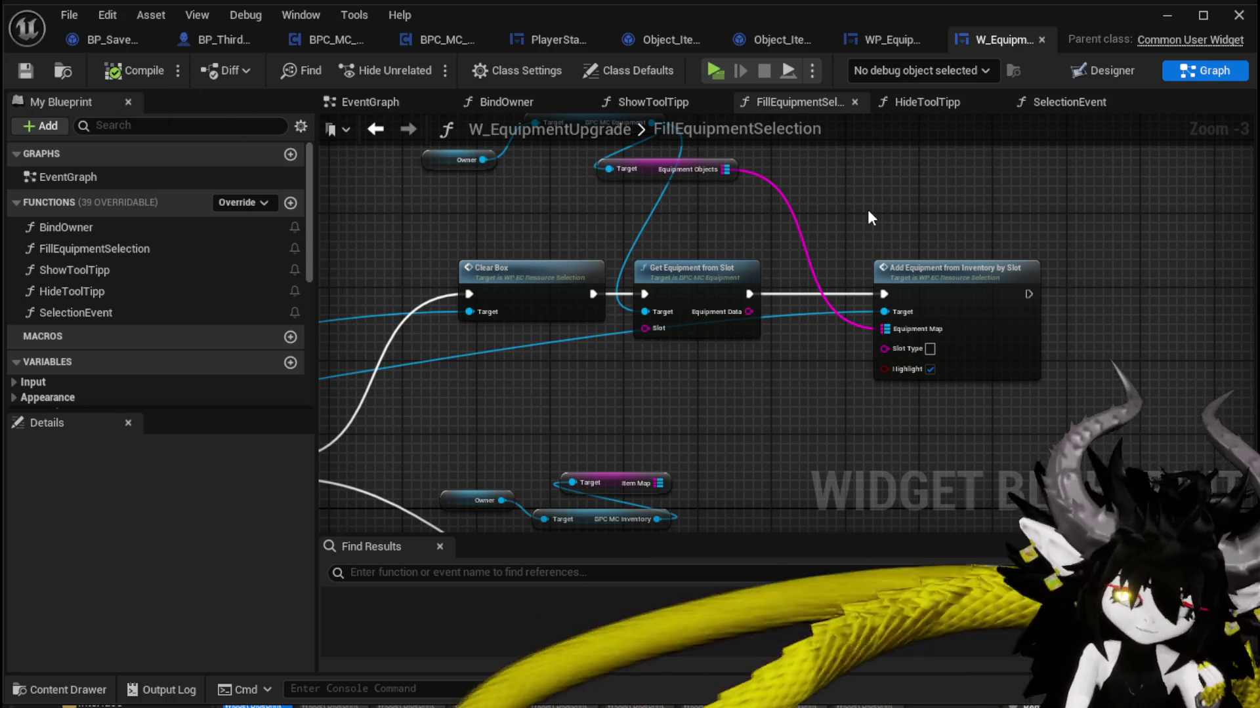
{"action": "scroll", "coordinate": [869, 207], "scroll_direction": "down", "scroll_amount": 2}
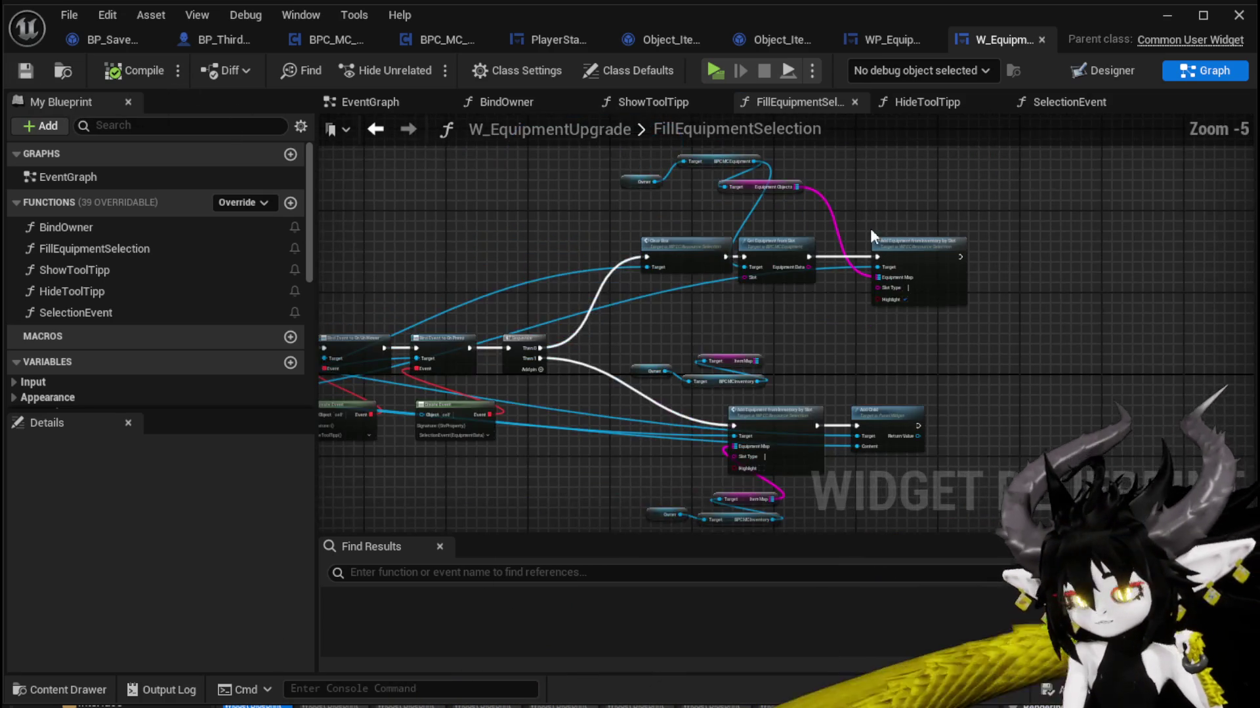
{"action": "scroll", "coordinate": [734, 407], "scroll_direction": "up", "scroll_amount": 3}
{"action": "left_click_drag", "start_coordinate": [734, 407], "coordinate": [462, 431]}
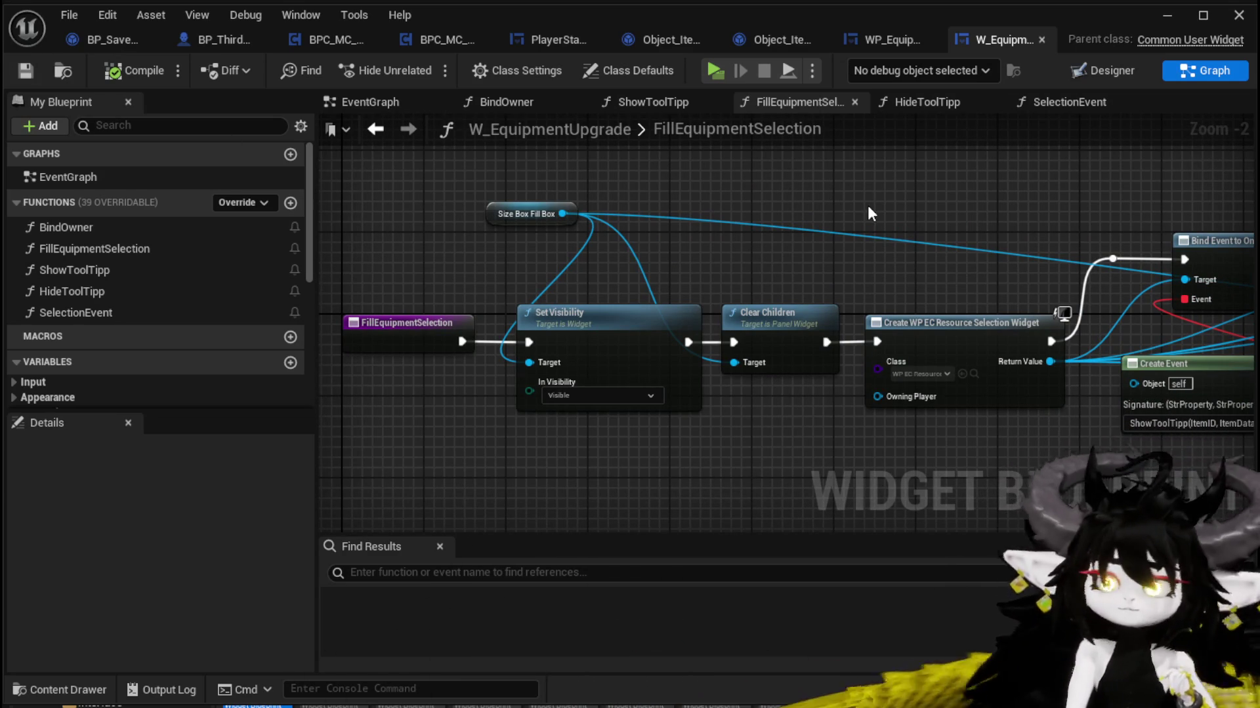
Step: Box-select all nodes after the entry and drag them right to open a gap
{"action": "mouse_move", "coordinate": [974, 336]}
{"action": "left_mouse_down"}
{"action": "mouse_move", "coordinate": [580, 347]}
{"action": "mouse_move", "coordinate": [613, 347]}
{"action": "left_mouse_up"}
{"action": "scroll", "coordinate": [473, 260], "scroll_direction": "down", "scroll_amount": 3}
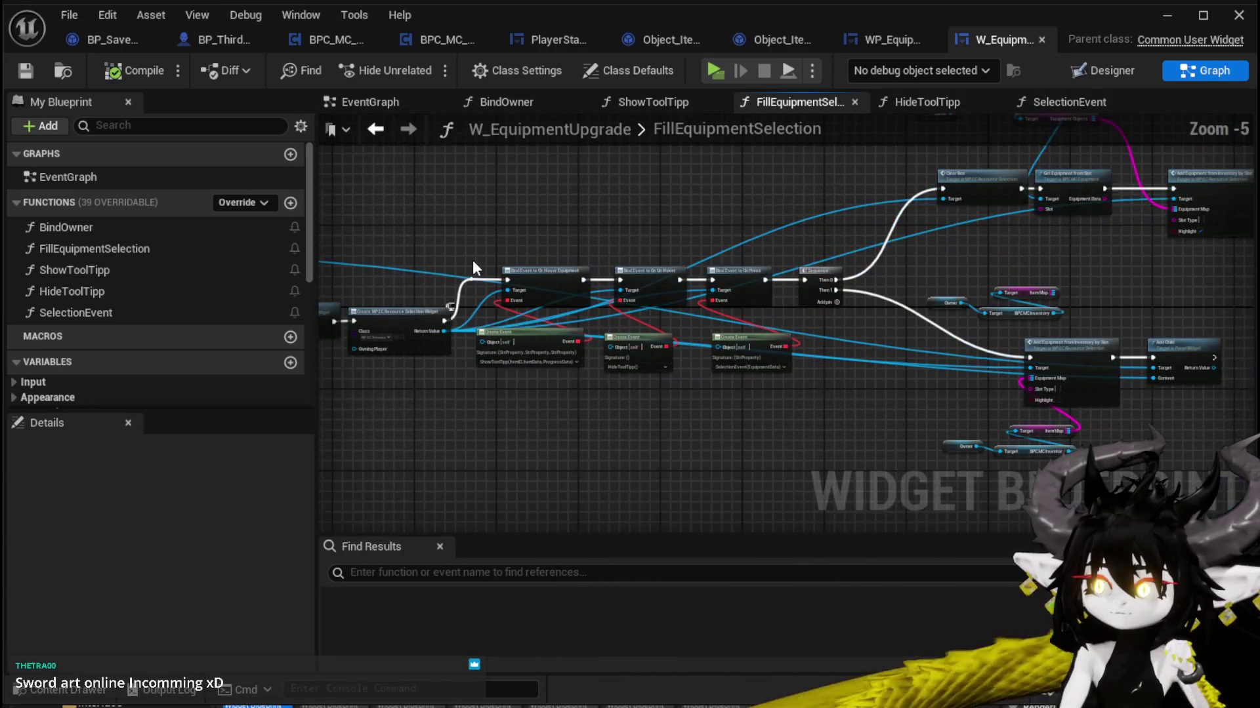
{"action": "scroll", "coordinate": [482, 253], "scroll_direction": "down", "scroll_amount": 1}
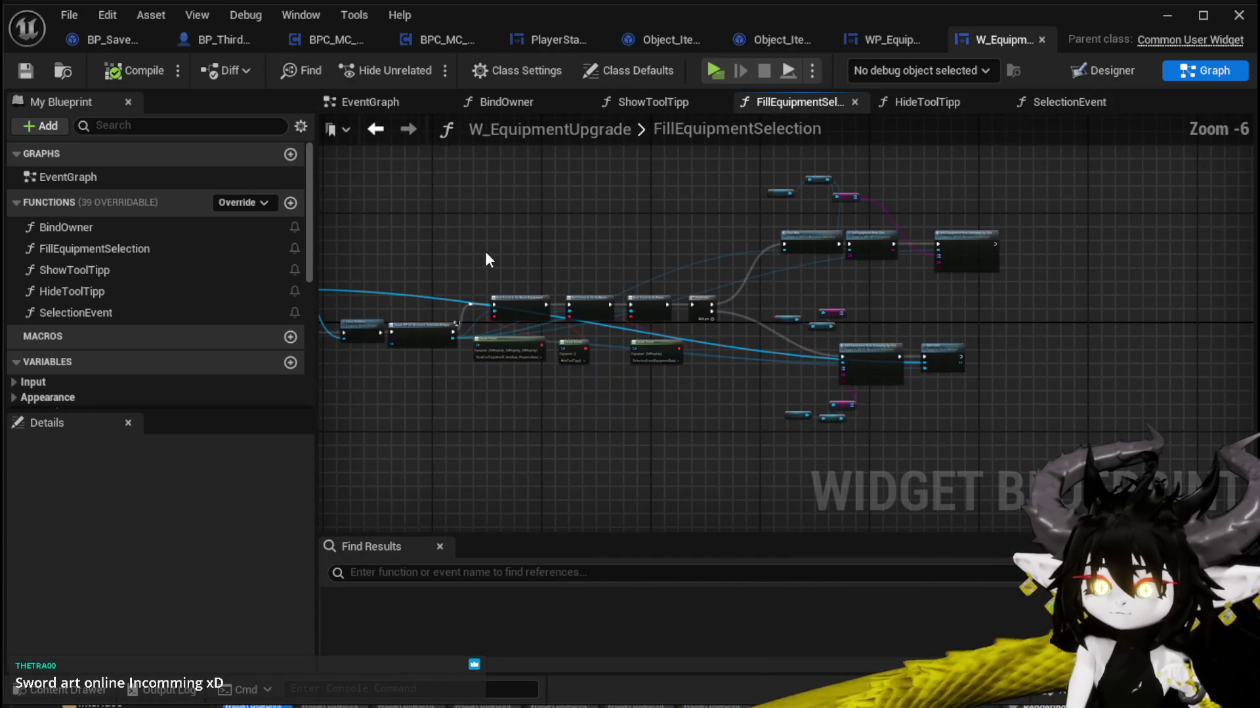
{"action": "mouse_move", "coordinate": [414, 155]}
{"action": "left_mouse_down"}
{"action": "mouse_move", "coordinate": [484, 177]}
{"action": "mouse_move", "coordinate": [997, 446]}
{"action": "left_mouse_up"}
{"action": "left_click_drag", "start_coordinate": [428, 333], "coordinate": [509, 335]}
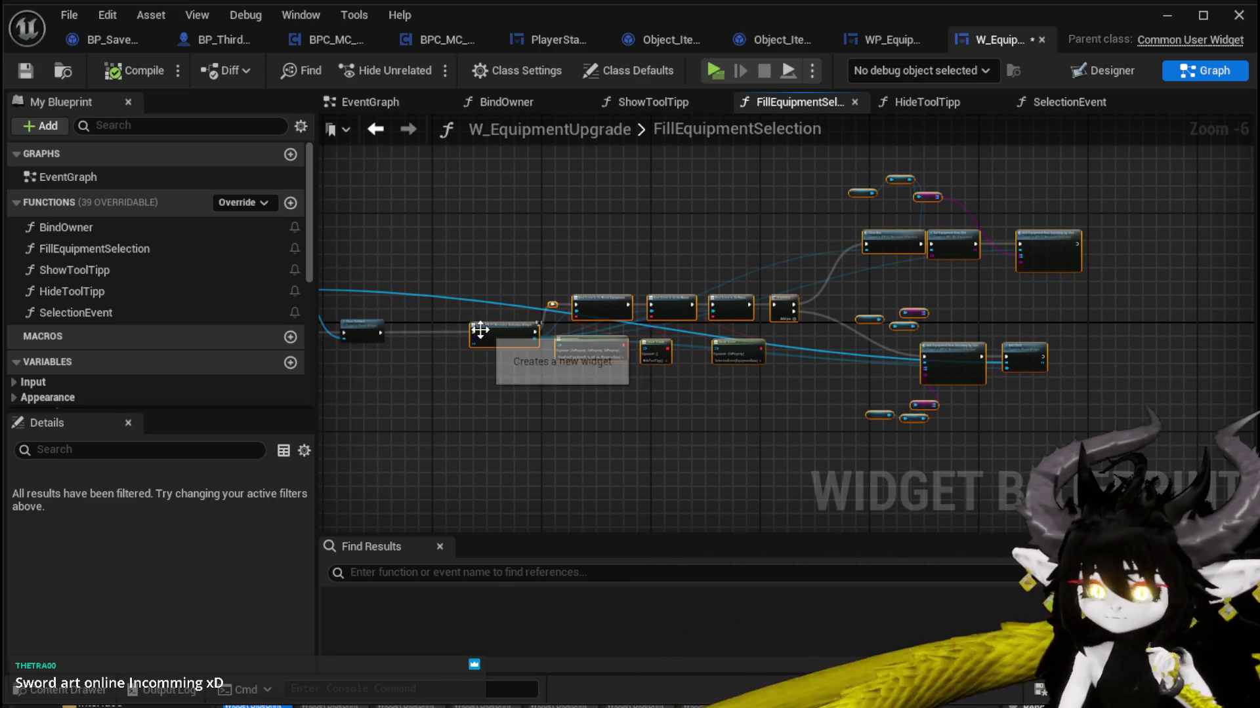
{"action": "left_click_drag", "start_coordinate": [490, 335], "coordinate": [498, 330]}
Step: Select the Owner, BPC MC Inventory and Item Map getters near the lower Add Equipment call
{"action": "left_click", "coordinate": [484, 377]}
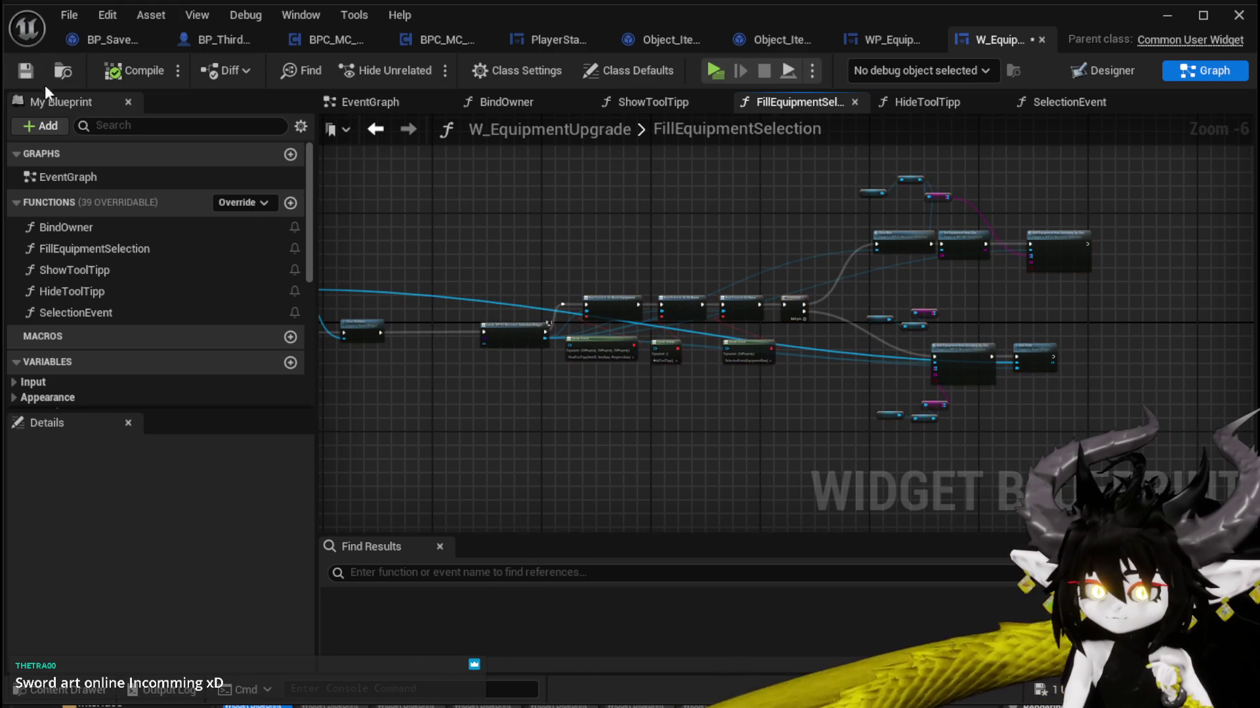
{"action": "scroll", "coordinate": [628, 200], "scroll_direction": "up", "scroll_amount": 2}
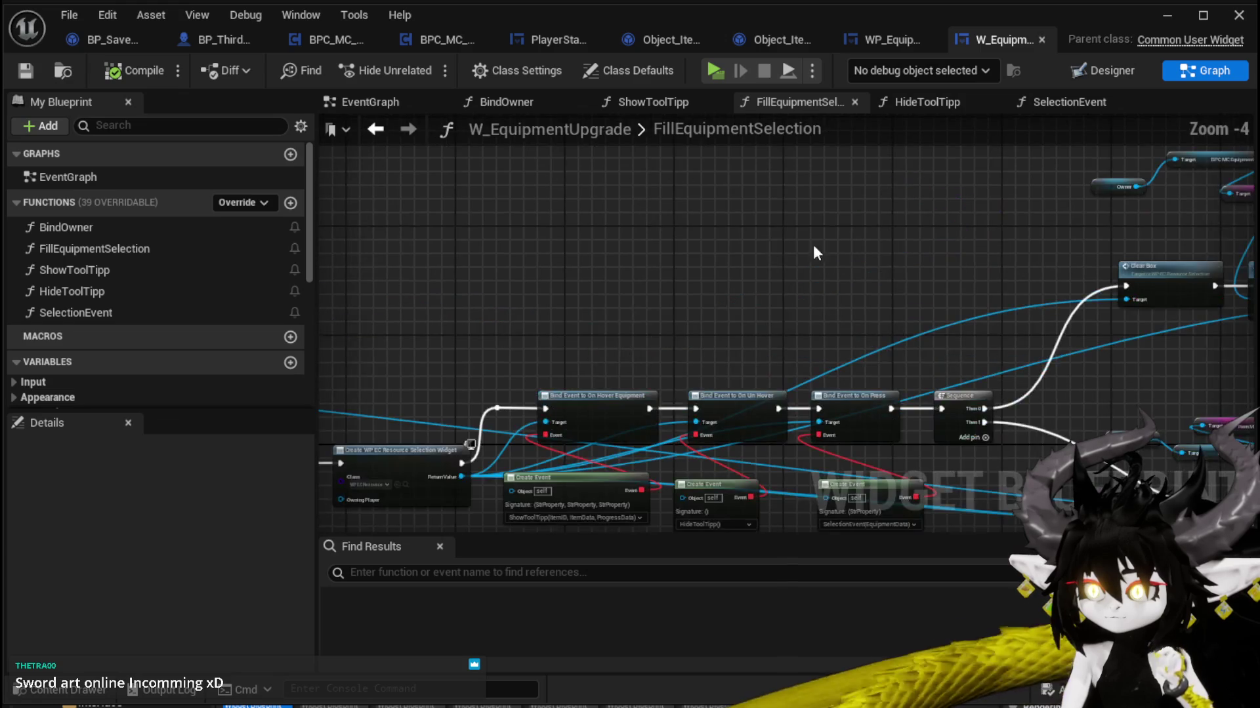
{"action": "left_click_drag", "start_coordinate": [813, 246], "coordinate": [354, 238]}
{"action": "left_click_drag", "start_coordinate": [793, 320], "coordinate": [760, 203]}
{"action": "scroll", "coordinate": [770, 277], "scroll_direction": "up", "scroll_amount": 2}
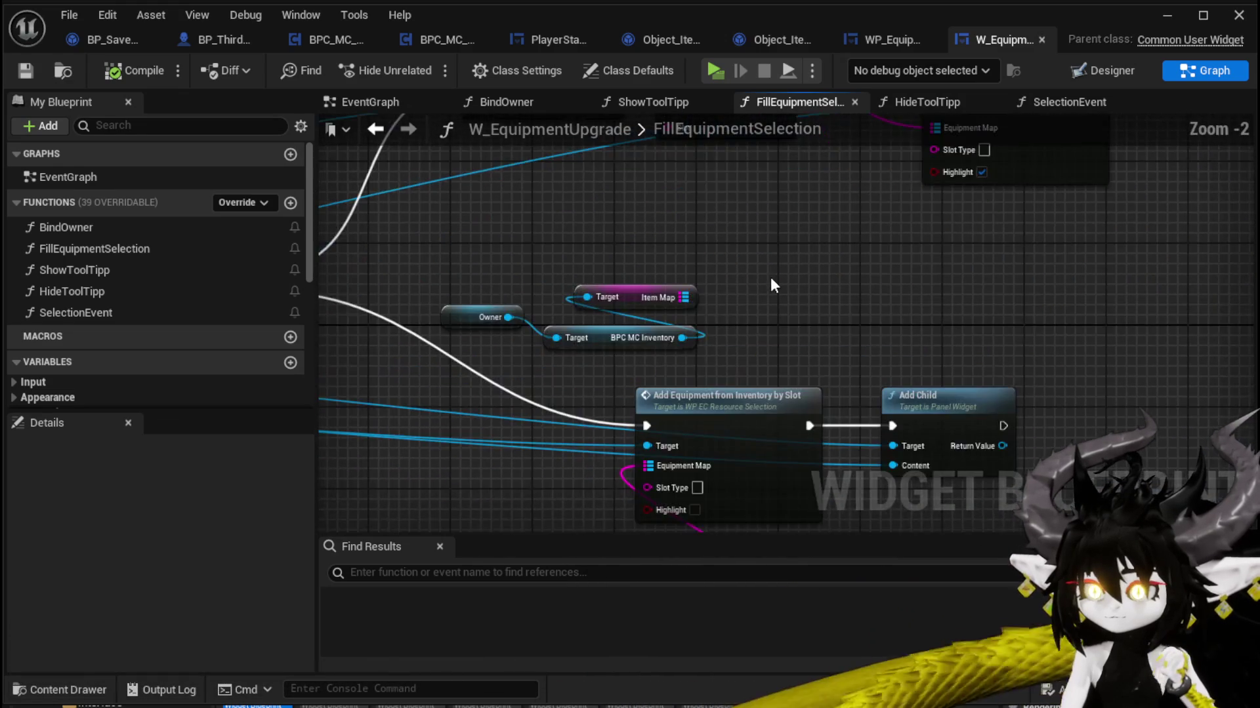
{"action": "left_click_drag", "start_coordinate": [770, 277], "coordinate": [802, 151]}
{"action": "mouse_move", "coordinate": [510, 513]}
{"action": "left_mouse_down"}
{"action": "mouse_move", "coordinate": [682, 422]}
{"action": "mouse_move", "coordinate": [747, 478]}
{"action": "mouse_move", "coordinate": [728, 273]}
{"action": "mouse_move", "coordinate": [880, 354]}
{"action": "mouse_move", "coordinate": [781, 333]}
{"action": "mouse_move", "coordinate": [832, 277]}
{"action": "left_mouse_up"}
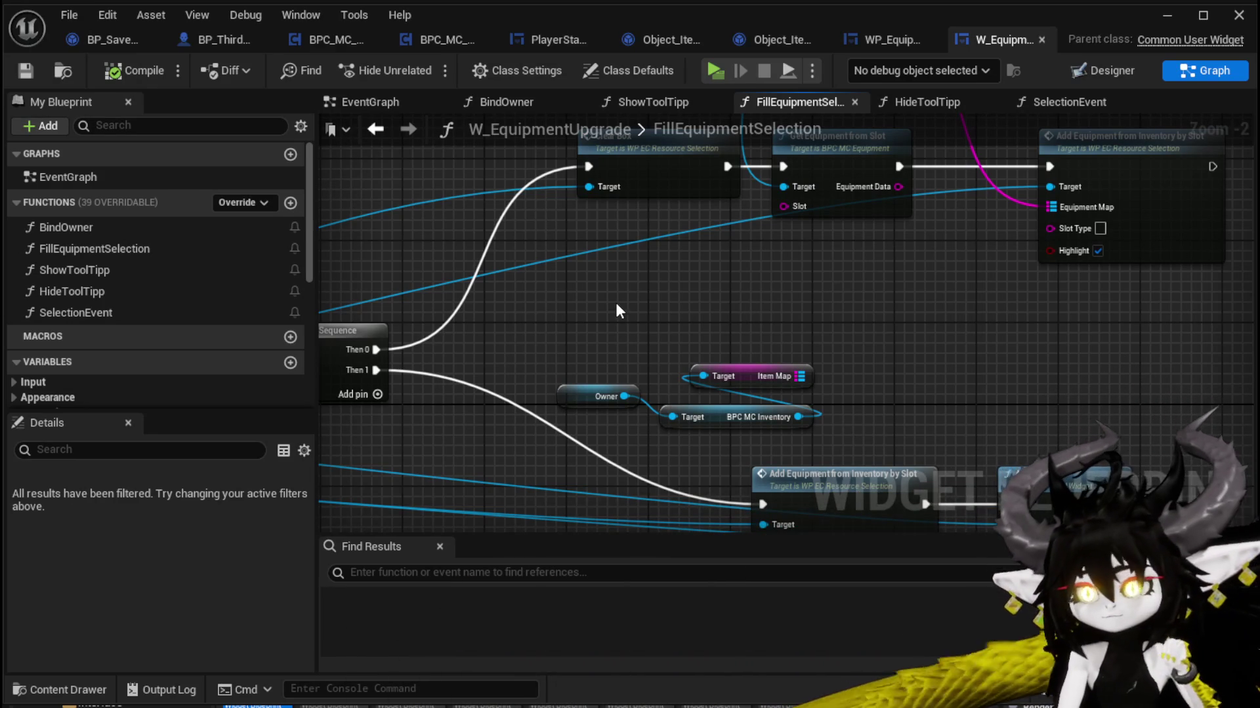
{"action": "left_click_drag", "start_coordinate": [617, 306], "coordinate": [844, 433]}
{"action": "mouse_move", "coordinate": [924, 379]}
{"action": "left_mouse_down"}
{"action": "mouse_move", "coordinate": [820, 360]}
{"action": "mouse_move", "coordinate": [889, 417]}
{"action": "left_mouse_up"}
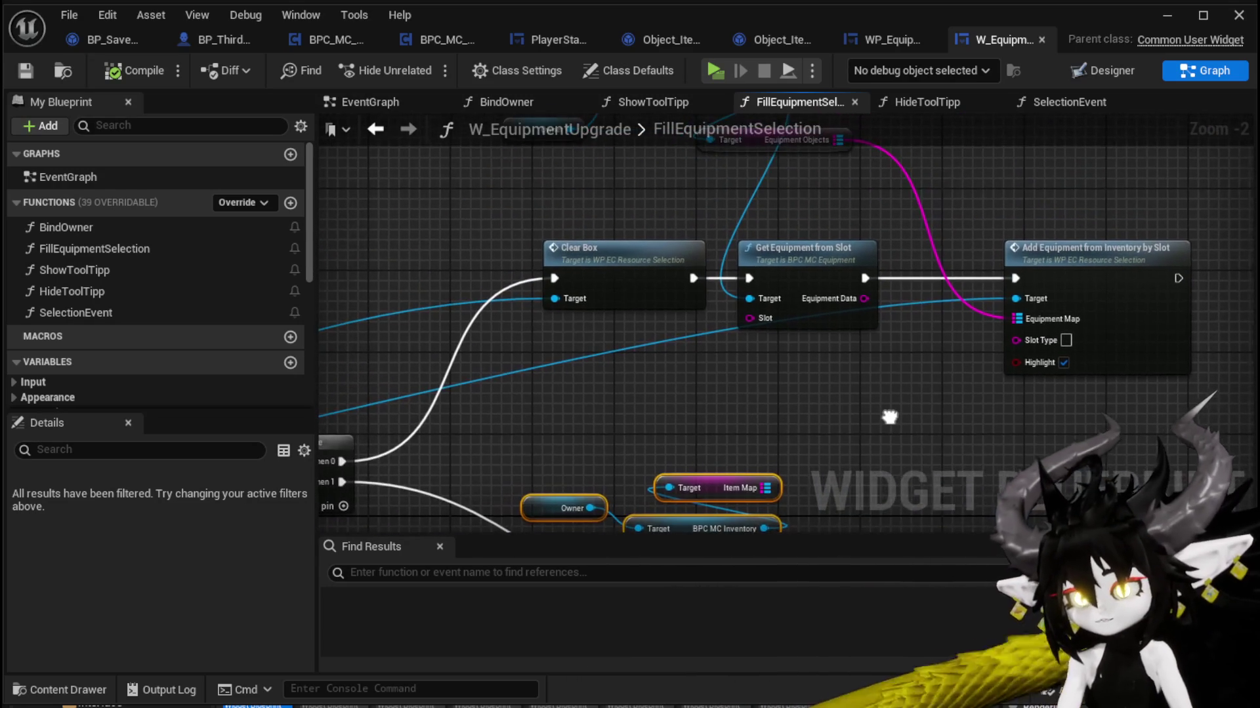
{"action": "mouse_move", "coordinate": [412, 190]}
{"action": "left_mouse_down"}
{"action": "mouse_move", "coordinate": [467, 211]}
{"action": "mouse_move", "coordinate": [459, 184]}
{"action": "left_mouse_up"}
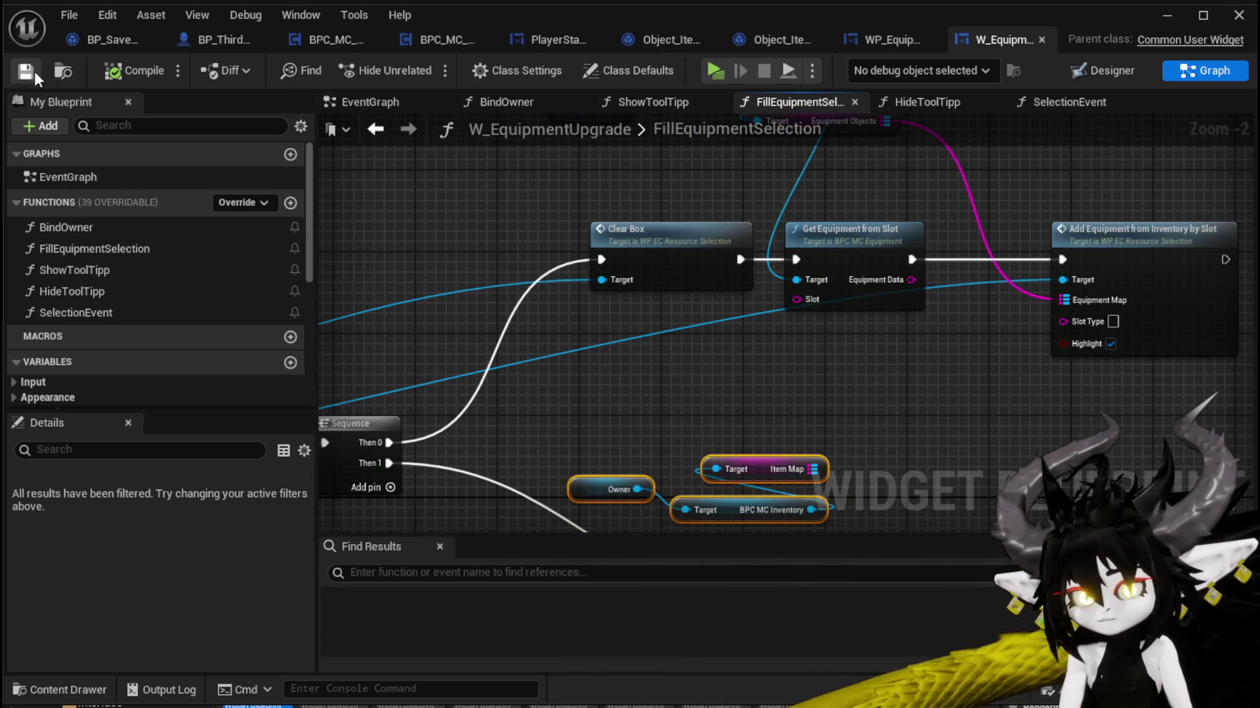
{"action": "mouse_move", "coordinate": [912, 336]}
{"action": "left_mouse_down"}
{"action": "mouse_move", "coordinate": [640, 343]}
{"action": "mouse_move", "coordinate": [711, 273]}
{"action": "mouse_move", "coordinate": [790, 151]}
{"action": "mouse_move", "coordinate": [757, 125]}
{"action": "mouse_move", "coordinate": [873, 341]}
{"action": "left_mouse_up"}
Step: Move the three getters beside the lower Add Equipment from Inventory by Slot node and save
{"action": "mouse_move", "coordinate": [482, 429]}
{"action": "left_mouse_down"}
{"action": "mouse_move", "coordinate": [678, 334]}
{"action": "mouse_move", "coordinate": [541, 235]}
{"action": "left_mouse_up"}
{"action": "left_click_drag", "start_coordinate": [680, 157], "coordinate": [669, 358]}
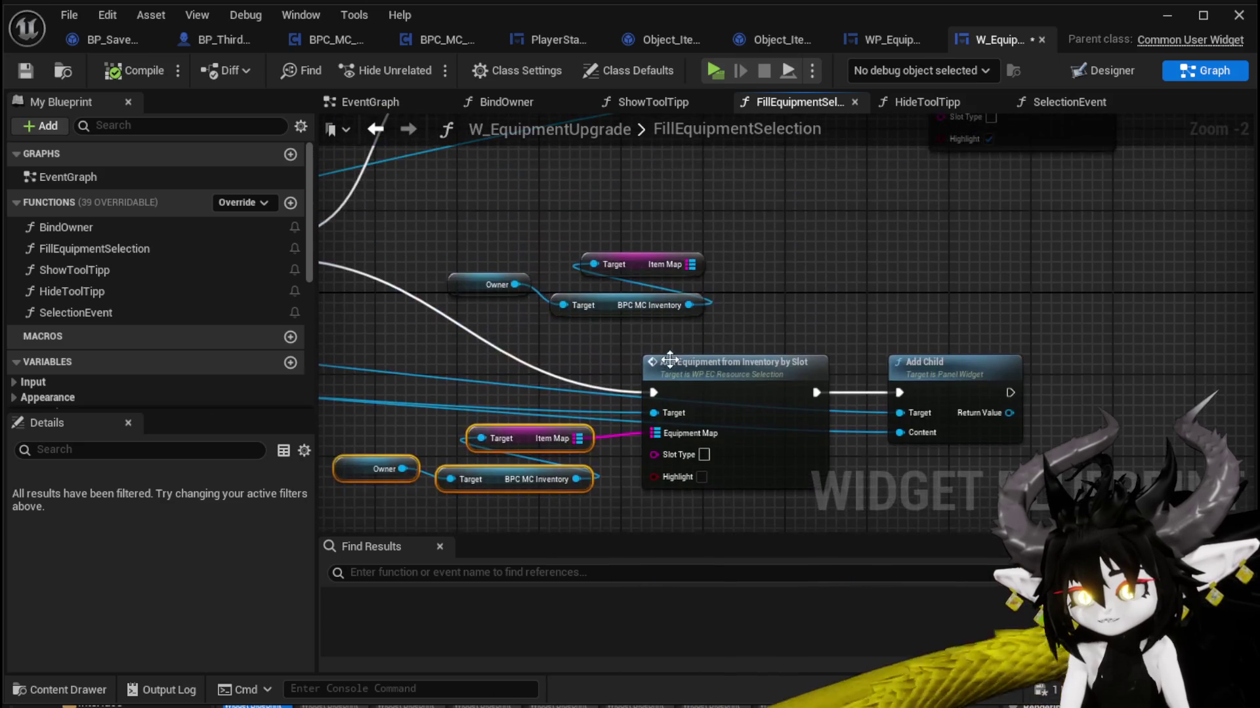
{"action": "left_click_drag", "start_coordinate": [519, 439], "coordinate": [635, 250]}
{"action": "mouse_move", "coordinate": [810, 235]}
{"action": "left_mouse_down"}
{"action": "mouse_move", "coordinate": [730, 376]}
{"action": "mouse_move", "coordinate": [773, 331]}
{"action": "left_mouse_up"}
{"action": "left_click", "coordinate": [773, 332]}
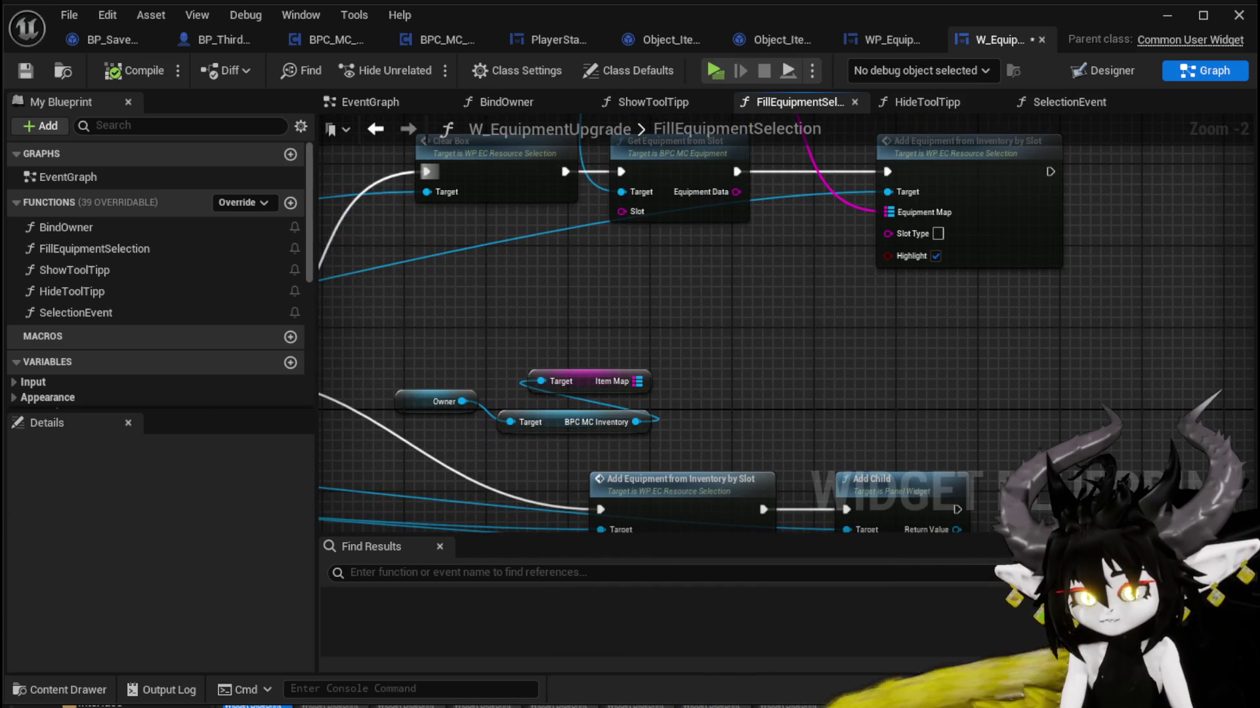
{"action": "left_click", "coordinate": [25, 70]}
Step: Reselect the getters and return to Clear Children and the widget creation nodes
{"action": "left_click_drag", "start_coordinate": [446, 329], "coordinate": [646, 430]}
{"action": "mouse_move", "coordinate": [595, 343]}
{"action": "left_mouse_down"}
{"action": "mouse_move", "coordinate": [561, 328]}
{"action": "mouse_move", "coordinate": [493, 390]}
{"action": "left_mouse_up"}
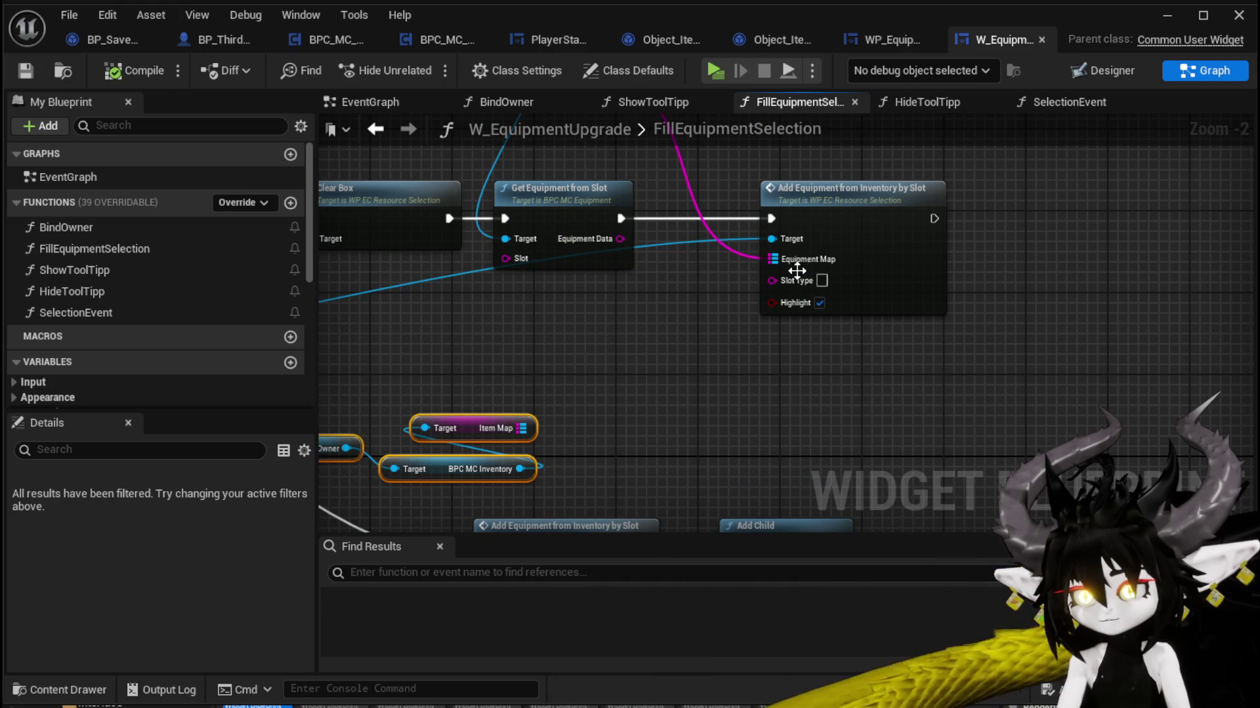
{"action": "mouse_move", "coordinate": [622, 250]}
{"action": "left_mouse_down"}
{"action": "mouse_move", "coordinate": [662, 259]}
{"action": "mouse_move", "coordinate": [832, 413]}
{"action": "mouse_move", "coordinate": [643, 264]}
{"action": "mouse_move", "coordinate": [833, 357]}
{"action": "mouse_move", "coordinate": [642, 274]}
{"action": "mouse_move", "coordinate": [1098, 303]}
{"action": "left_mouse_up"}
{"action": "left_click_drag", "start_coordinate": [735, 259], "coordinate": [530, 246]}
Step: Insert a For Each Loop: Clear Children into its Exec, Loop Body into Create Widget
{"action": "right_click", "coordinate": [532, 249]}
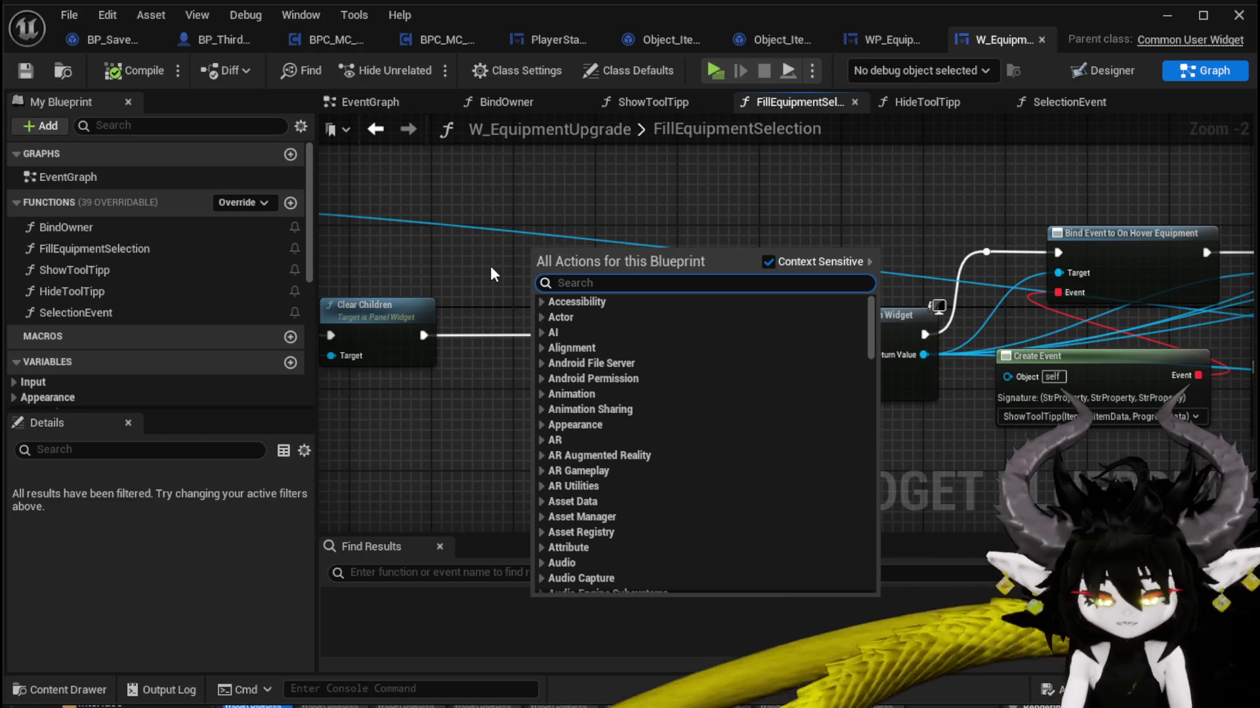
{"action": "type", "text": "Loop"}
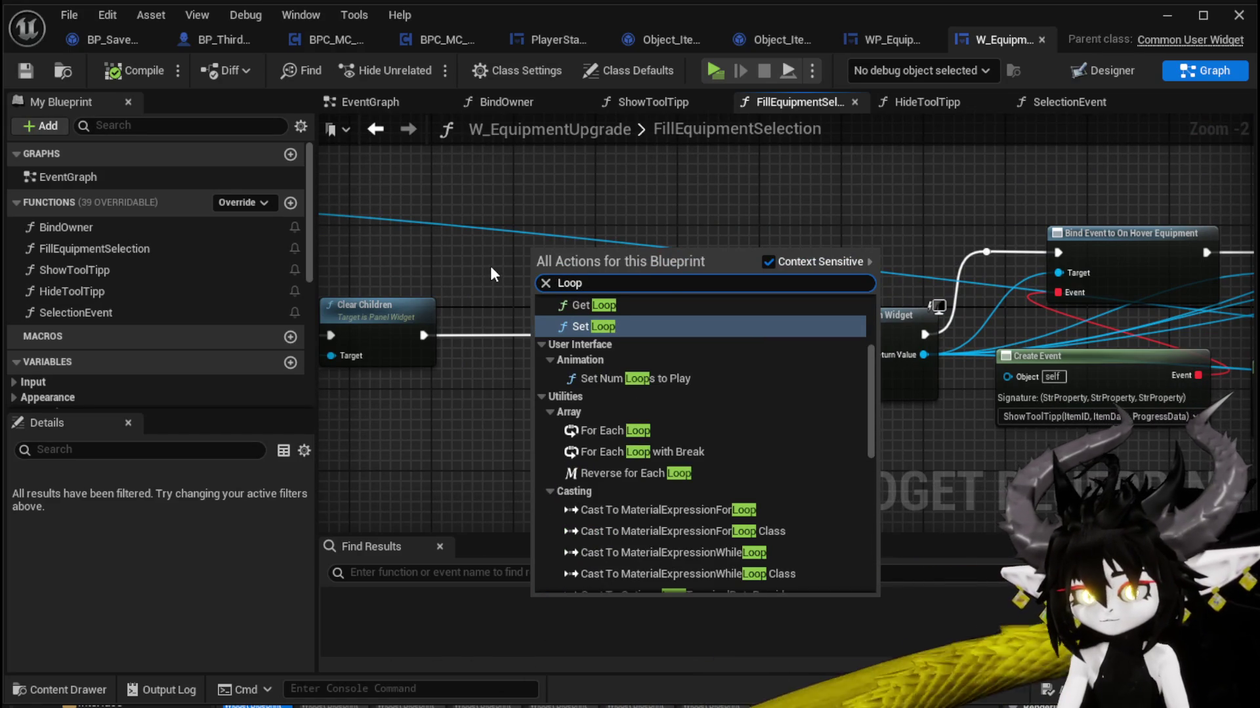
{"action": "left_click", "coordinate": [604, 430]}
{"action": "mouse_move", "coordinate": [640, 273]}
{"action": "left_mouse_down"}
{"action": "mouse_move", "coordinate": [635, 343]}
{"action": "mouse_move", "coordinate": [646, 270]}
{"action": "mouse_move", "coordinate": [622, 318]}
{"action": "left_mouse_up"}
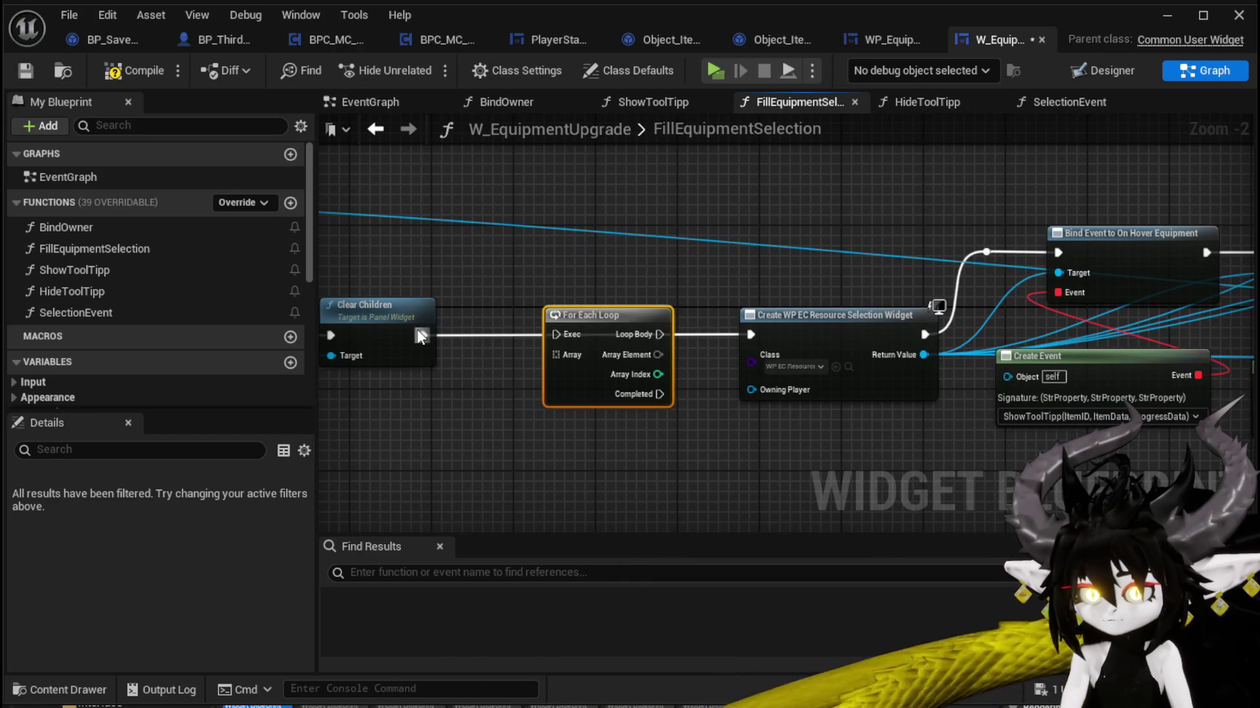
{"action": "left_click_drag", "start_coordinate": [422, 336], "coordinate": [554, 334]}
{"action": "left_click_drag", "start_coordinate": [647, 338], "coordinate": [750, 336]}
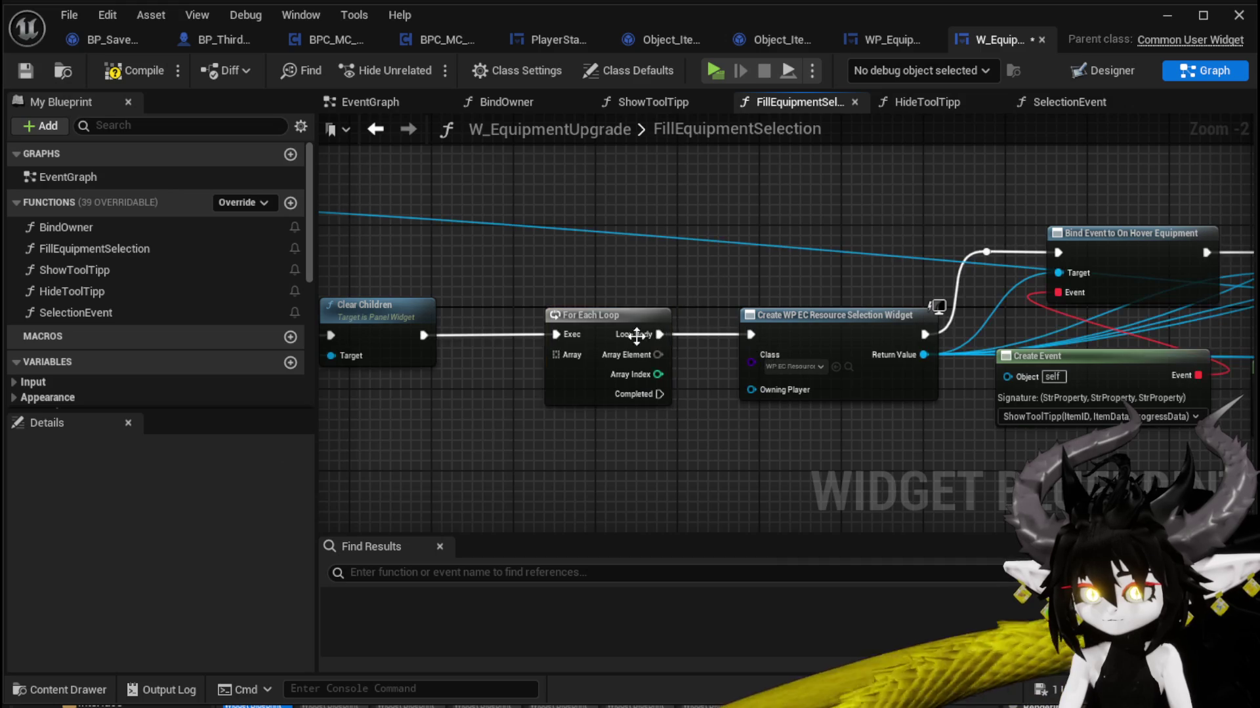
{"action": "left_click_drag", "start_coordinate": [636, 335], "coordinate": [788, 264]}
Step: Add a Make Array node below the loop
{"action": "right_click", "coordinate": [533, 396]}
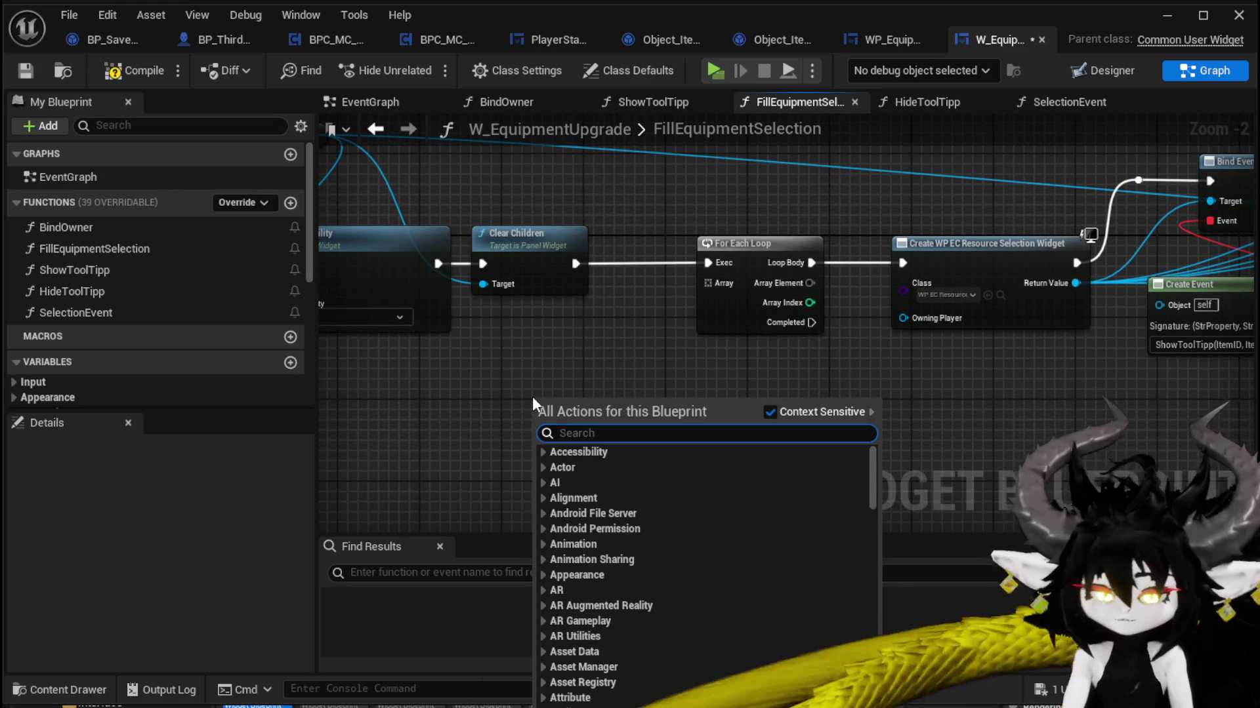
{"action": "type", "text": "ma"}
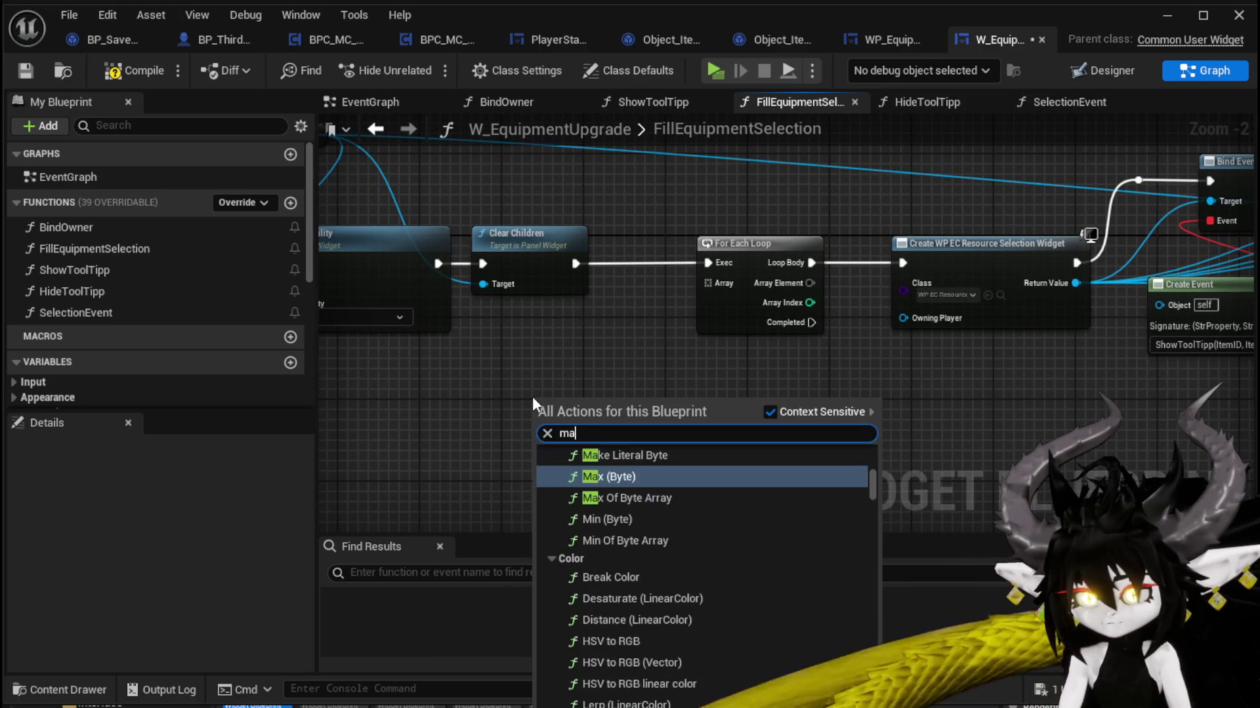
{"action": "type", "text": "ke array s"}
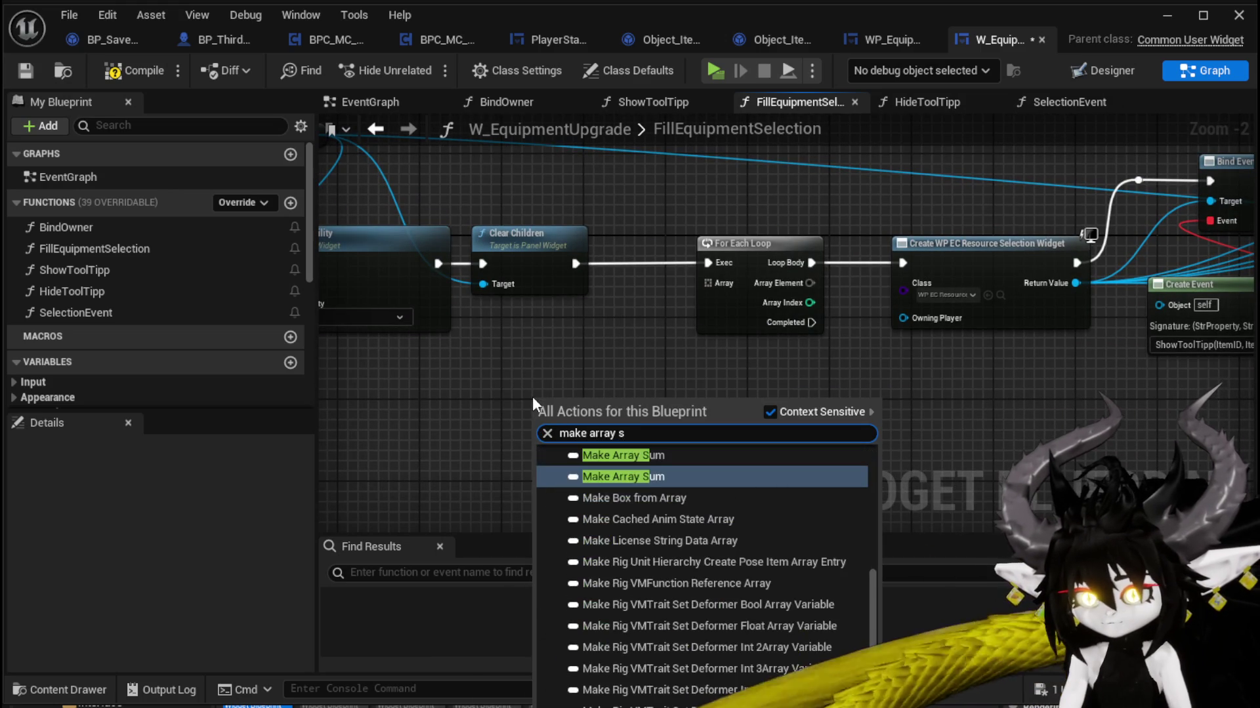
{"action": "key", "text": "BackSpace"}
{"action": "key", "text": "BackSpace"}
{"action": "key", "text": "Return"}
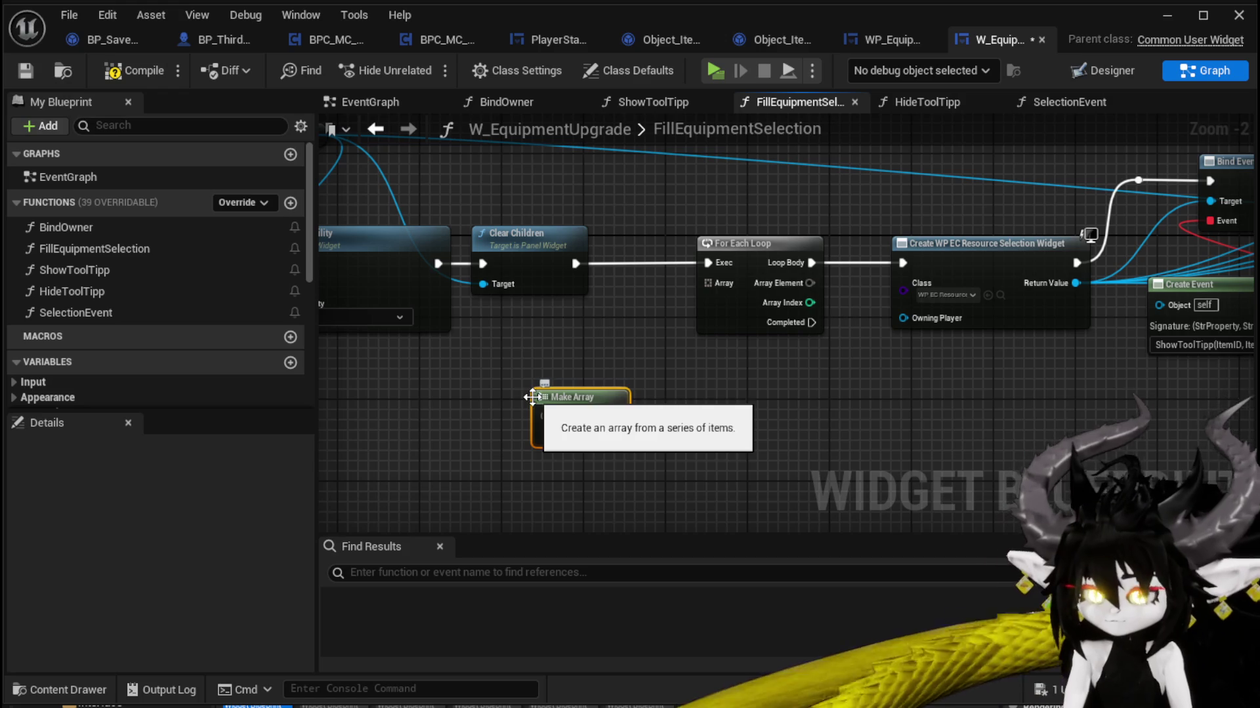
Step: Wire a Make Literal String into Make Array's first entry and feed the array into the For Each Loop
{"action": "left_click_drag", "start_coordinate": [580, 397], "coordinate": [682, 388]}
{"action": "right_click", "coordinate": [533, 421]}
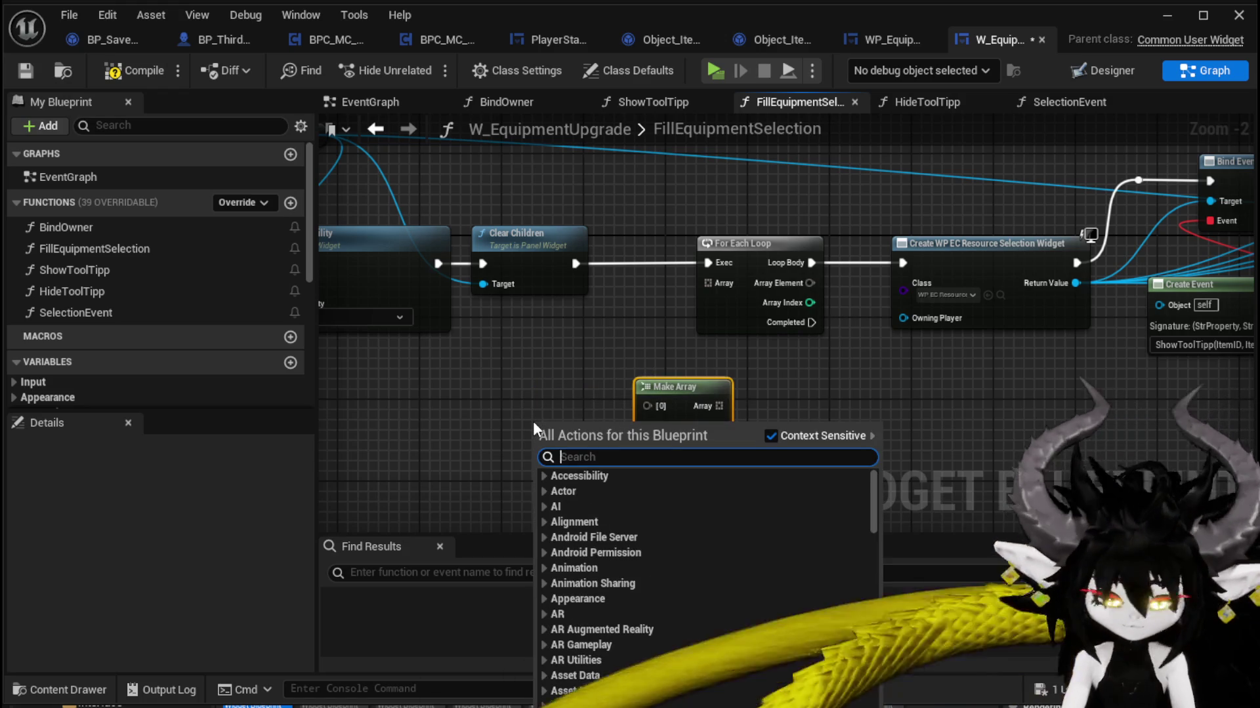
{"action": "type", "text": "make lit"}
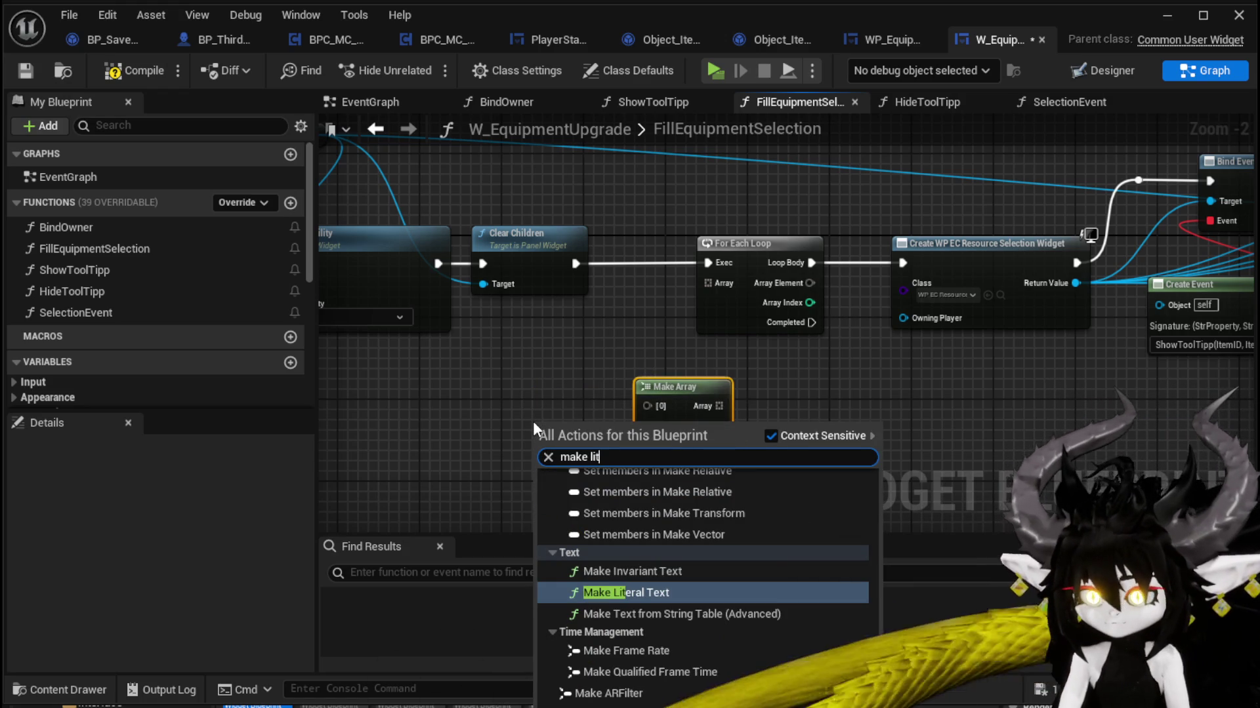
{"action": "type", "text": "era"}
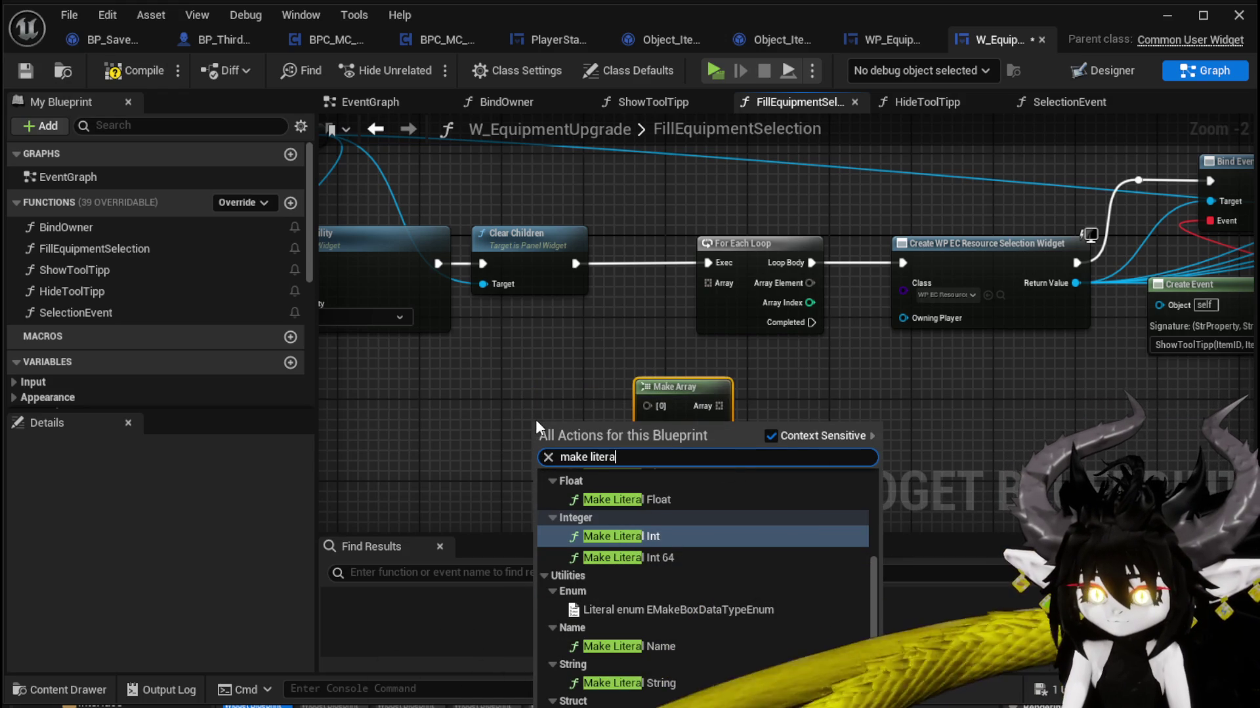
{"action": "left_click", "coordinate": [678, 682]}
{"action": "scroll", "coordinate": [594, 472], "scroll_direction": "up", "scroll_amount": 2}
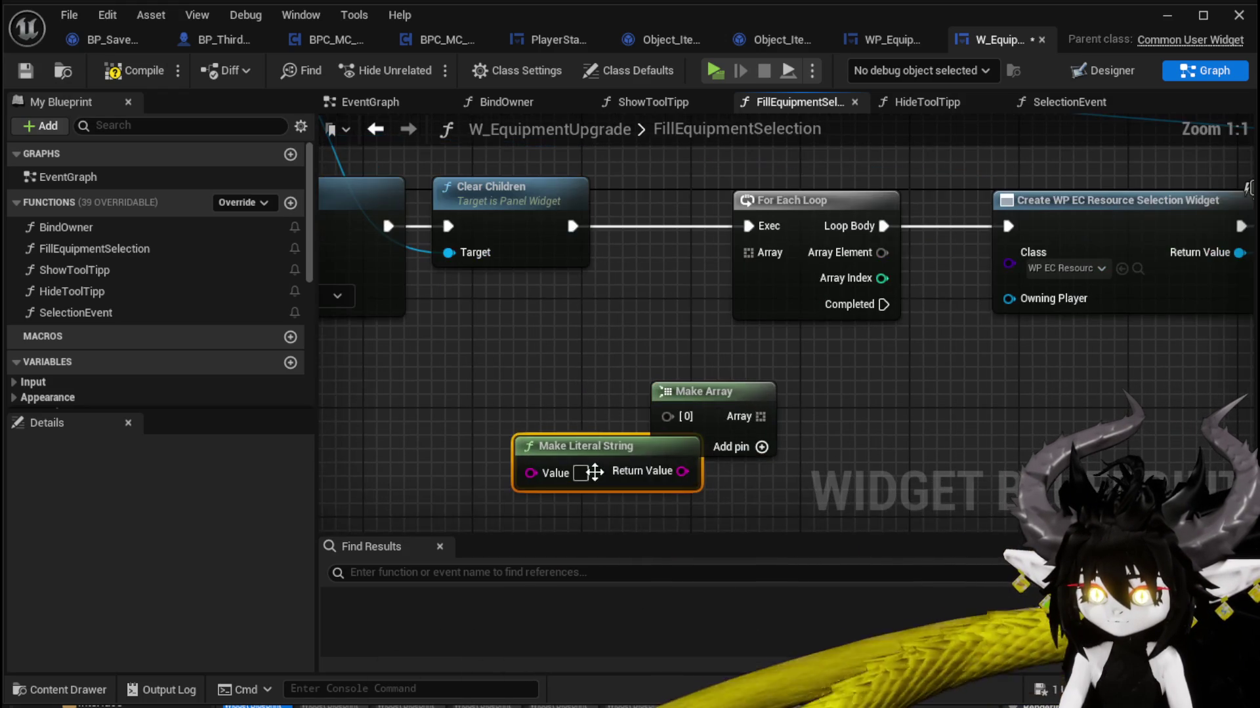
{"action": "left_click_drag", "start_coordinate": [594, 472], "coordinate": [484, 417]}
{"action": "left_click_drag", "start_coordinate": [572, 416], "coordinate": [666, 417]}
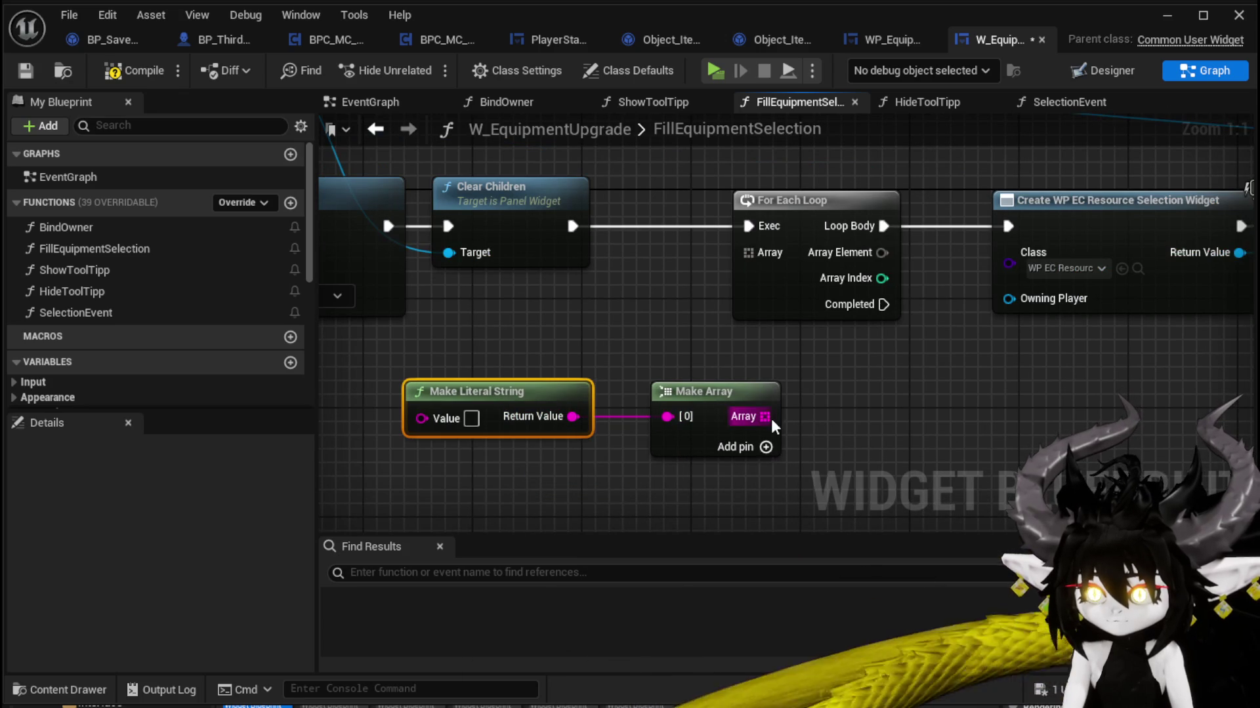
{"action": "left_click_drag", "start_coordinate": [764, 416], "coordinate": [749, 253]}
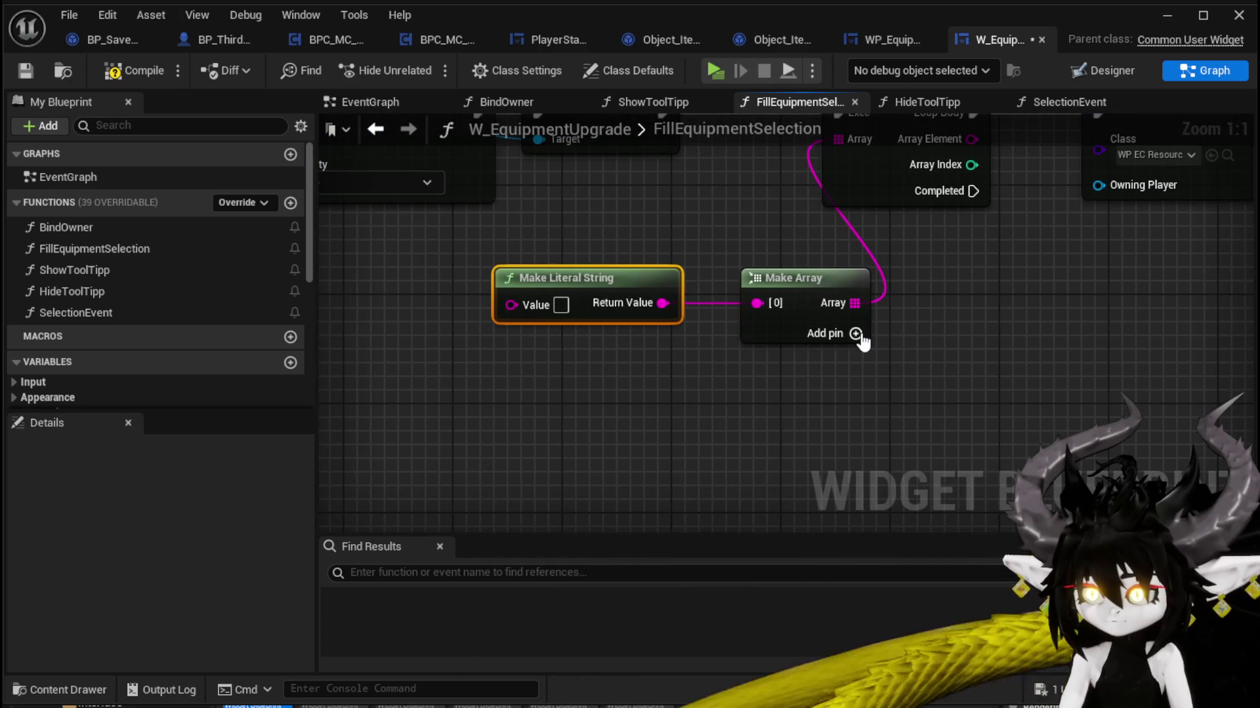
Step: Add a second array entry and wire a duplicated string node into it
{"action": "left_click", "coordinate": [856, 334]}
{"action": "key", "text": "ctrl+d"}
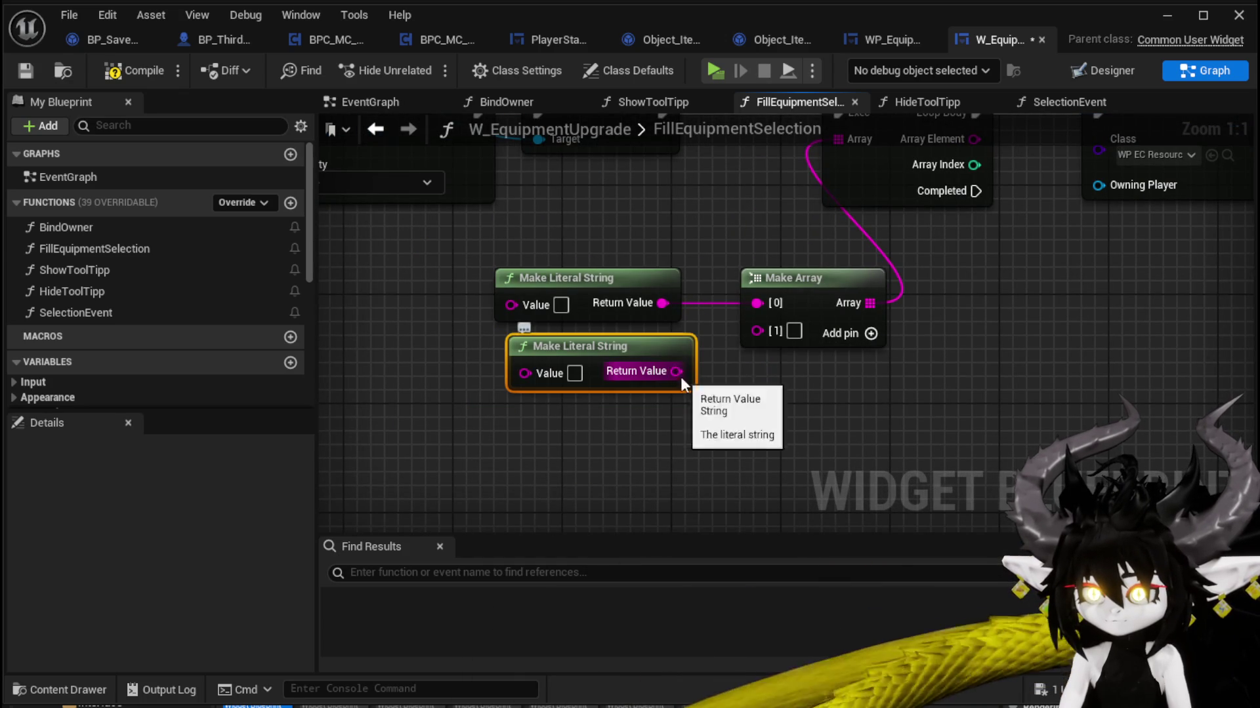
{"action": "left_click_drag", "start_coordinate": [680, 377], "coordinate": [759, 329]}
{"action": "left_click", "coordinate": [870, 333]}
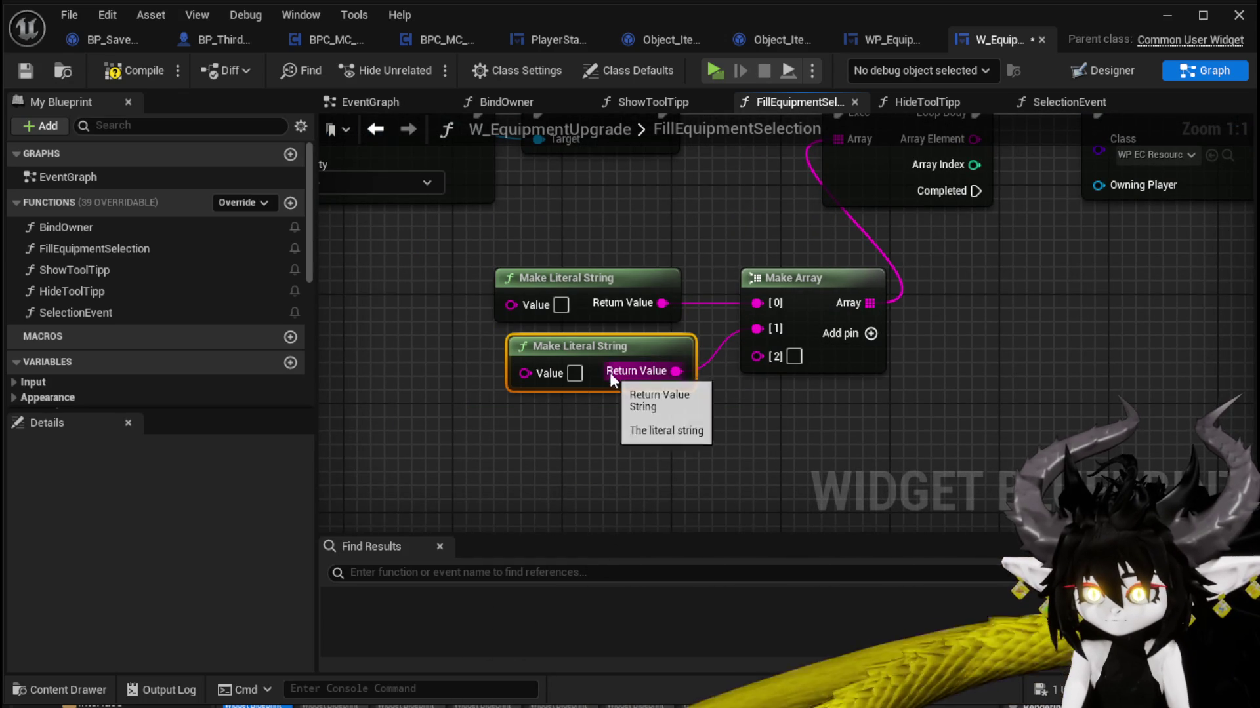
{"action": "left_click_drag", "start_coordinate": [579, 353], "coordinate": [566, 353]}
{"action": "left_click", "coordinate": [491, 414]}
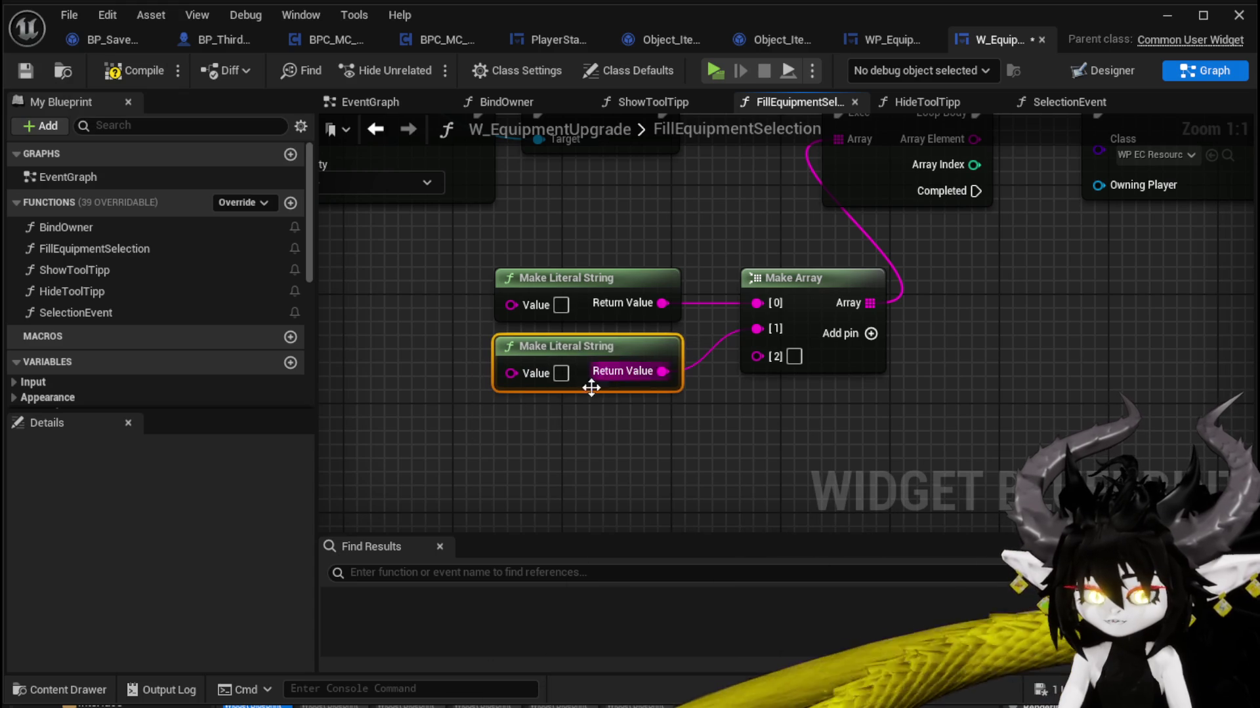
Step: Wire two more string copies into array entries [2] and [3], then save
{"action": "key", "text": "ctrl+d"}
{"action": "left_click_drag", "start_coordinate": [634, 455], "coordinate": [576, 424]}
{"action": "mouse_move", "coordinate": [663, 440]}
{"action": "left_mouse_down"}
{"action": "mouse_move", "coordinate": [744, 406]}
{"action": "mouse_move", "coordinate": [757, 357]}
{"action": "left_mouse_up"}
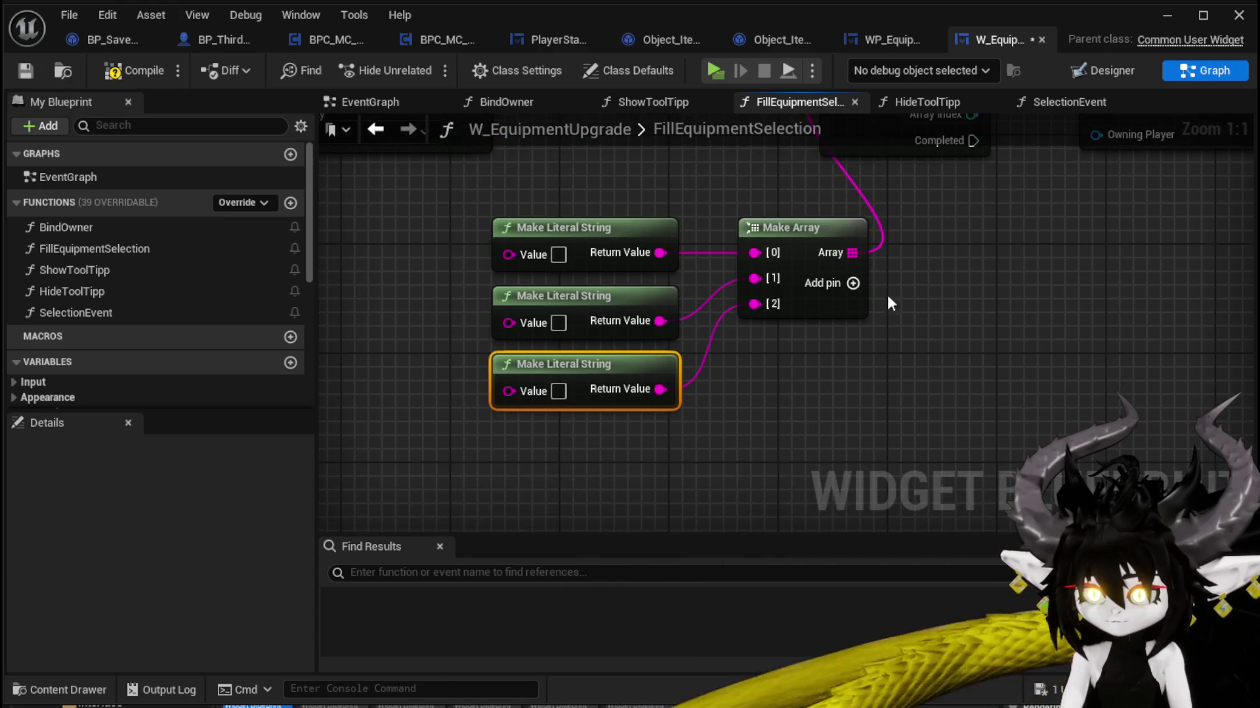
{"action": "left_click", "coordinate": [853, 283]}
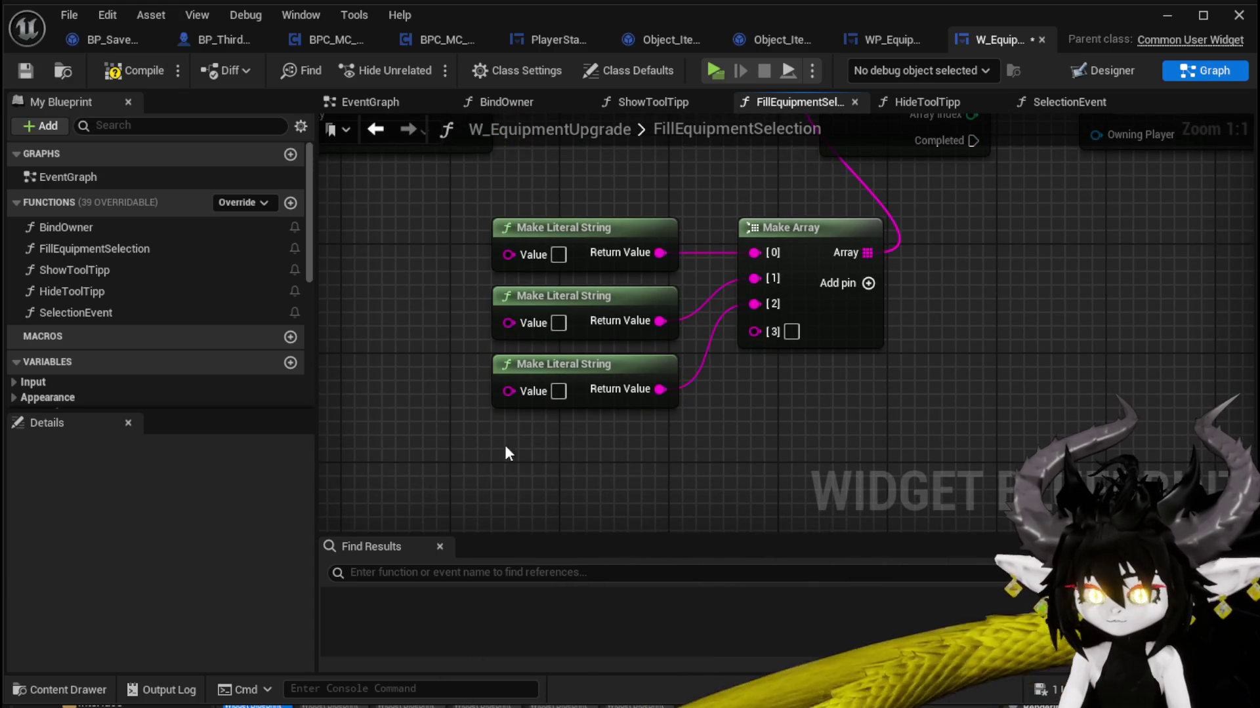
{"action": "key", "text": "ctrl+v"}
{"action": "left_click_drag", "start_coordinate": [577, 452], "coordinate": [577, 439]}
{"action": "left_click_drag", "start_coordinate": [660, 458], "coordinate": [784, 333]}
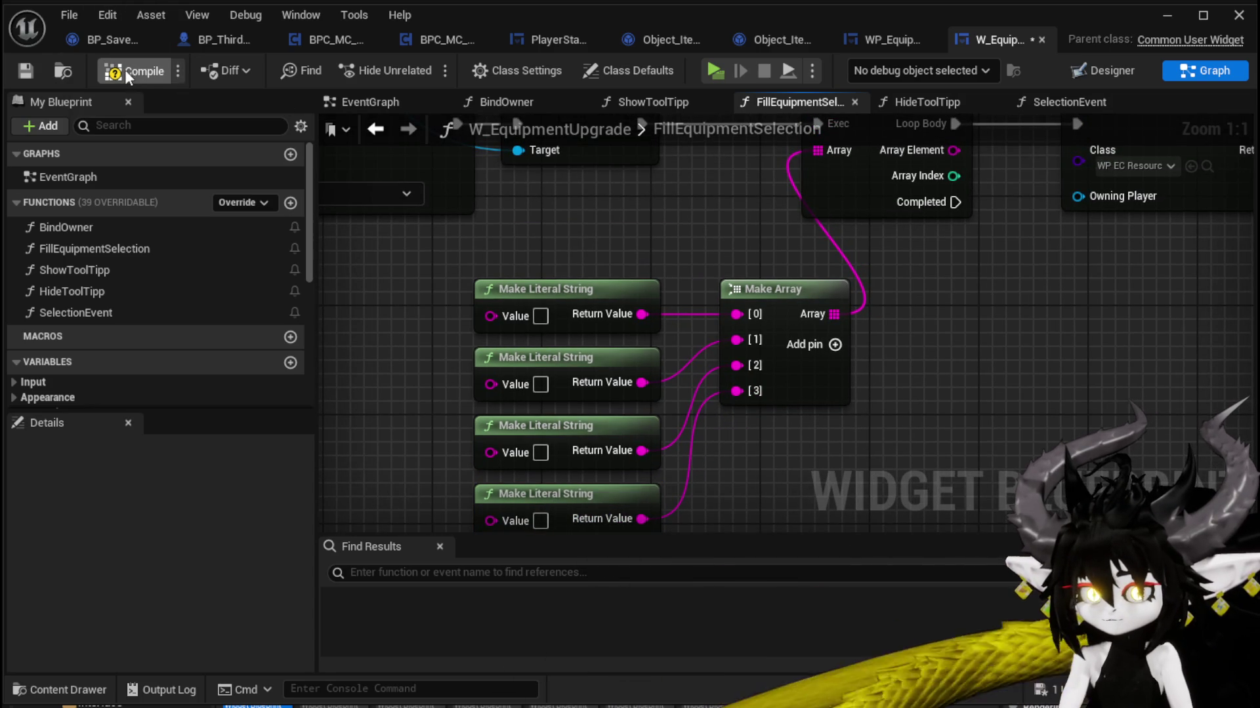
{"action": "left_click", "coordinate": [25, 71]}
Step: Set the four string values to Head, Chest, Legs and Hands
{"action": "left_click", "coordinate": [540, 316]}
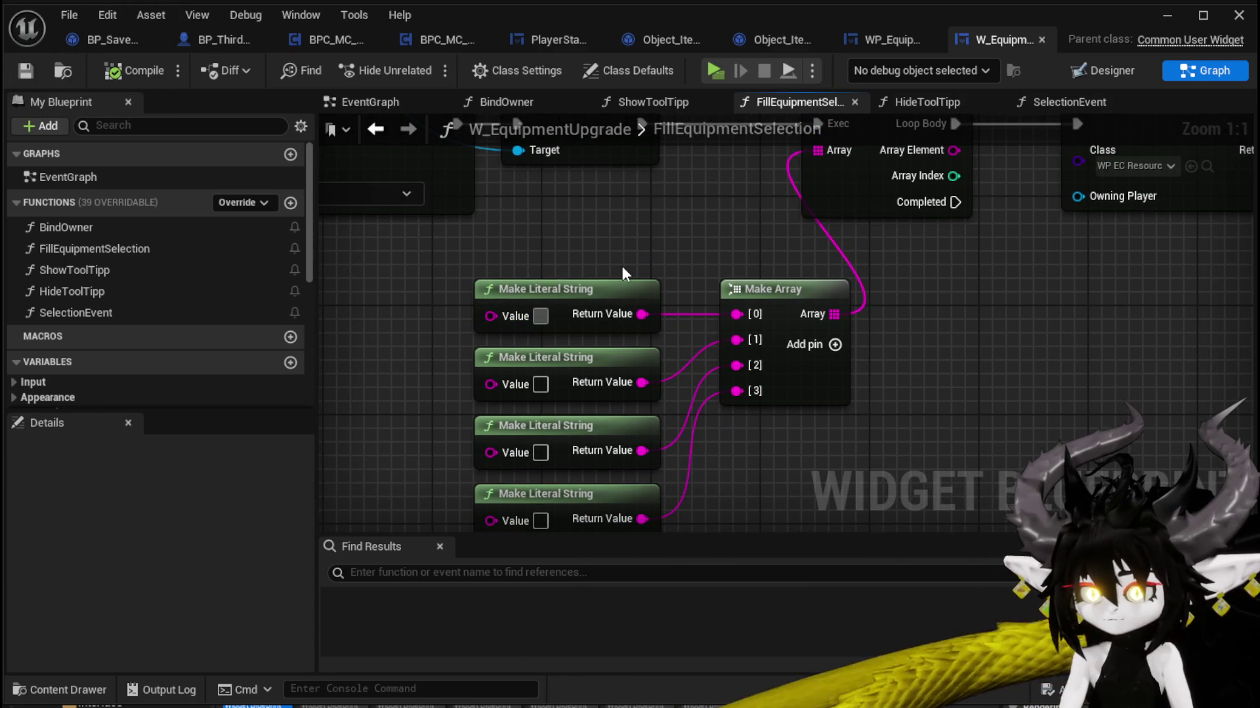
{"action": "type", "text": "Head"}
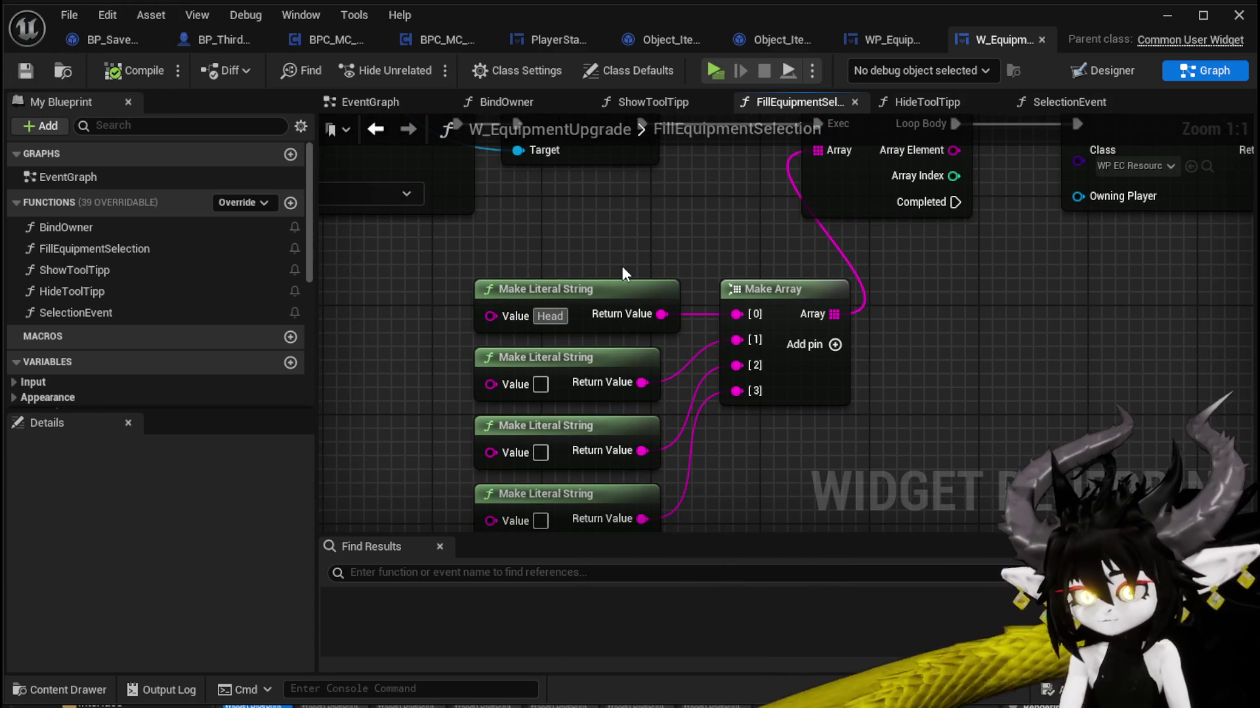
{"action": "left_click", "coordinate": [539, 385]}
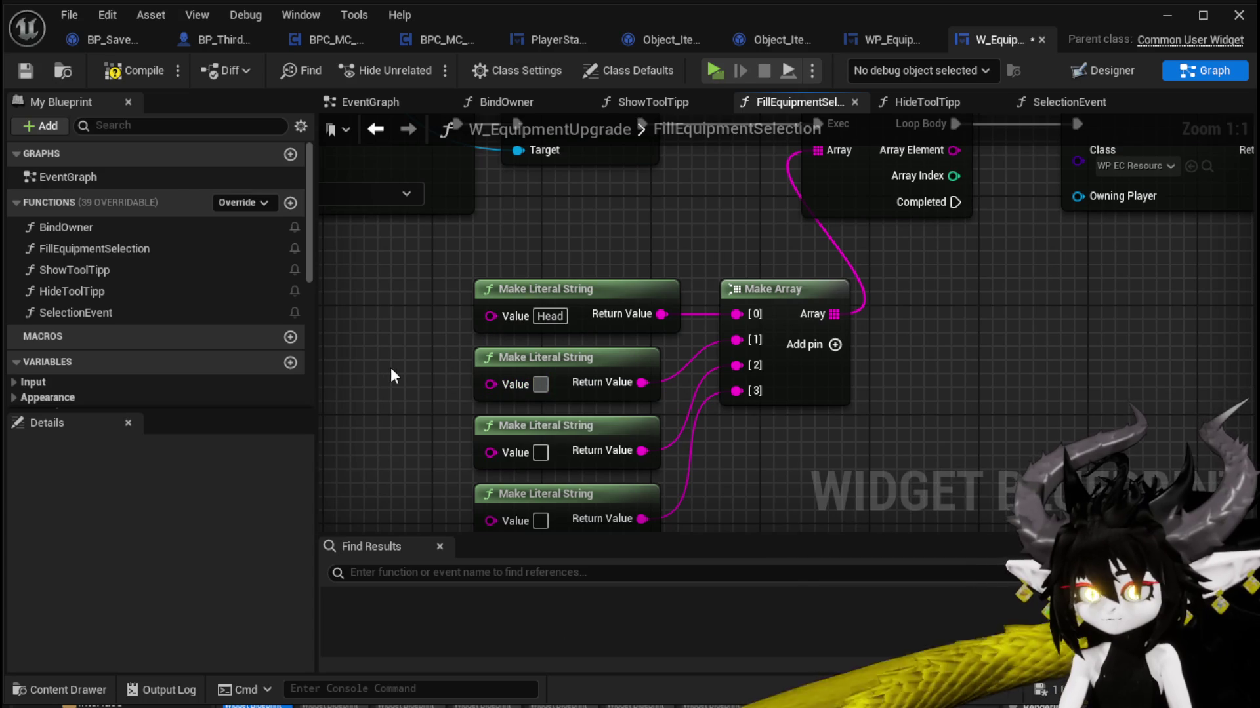
{"action": "type", "text": "C"}
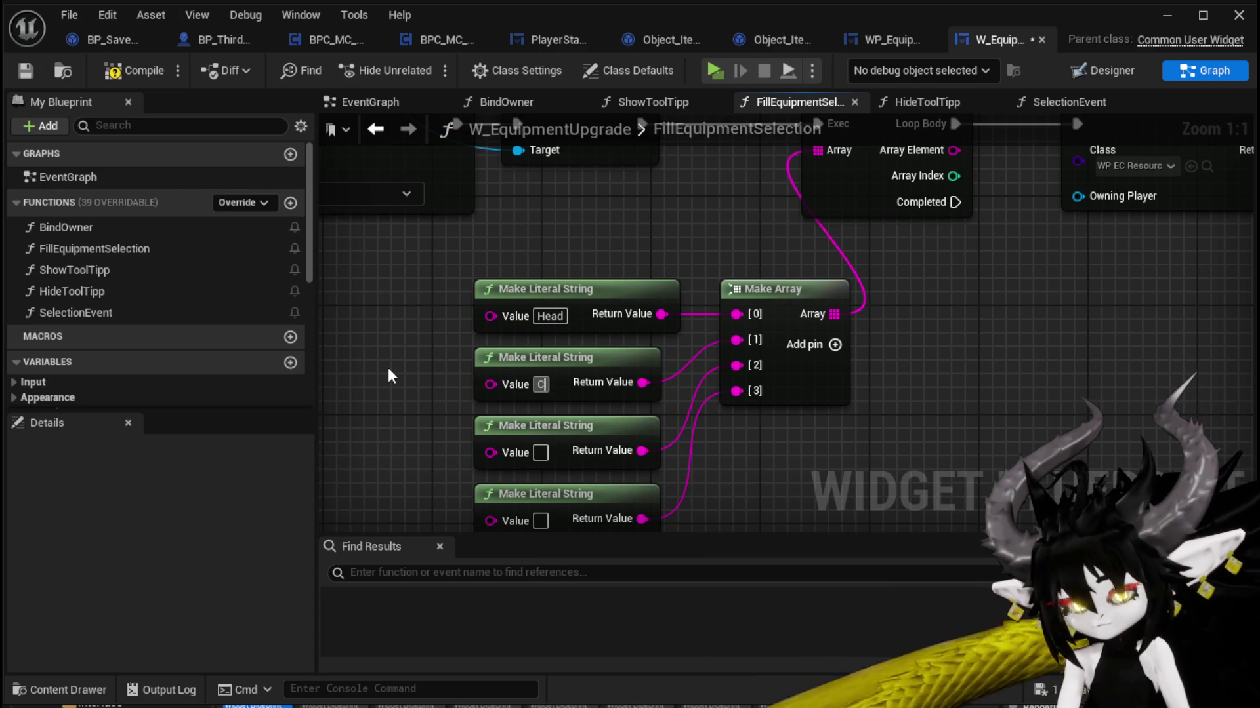
{"action": "type", "text": "hest"}
{"action": "key", "text": "Return"}
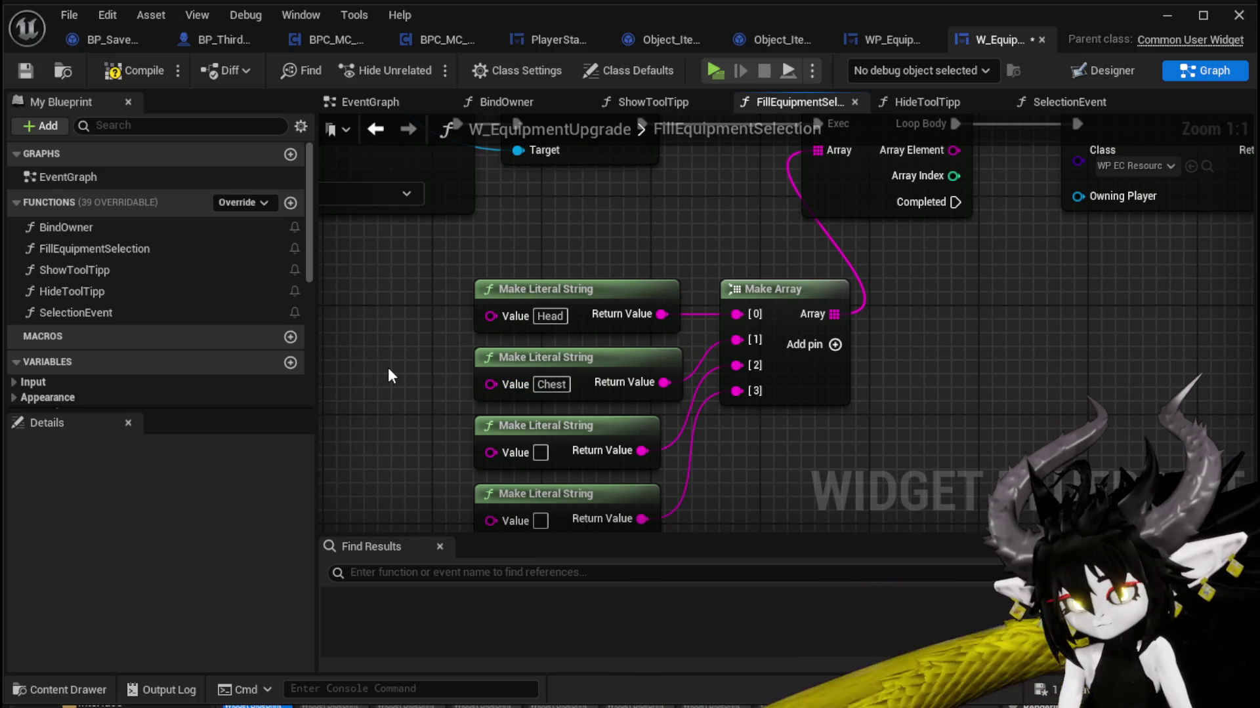
{"action": "left_click", "coordinate": [539, 452]}
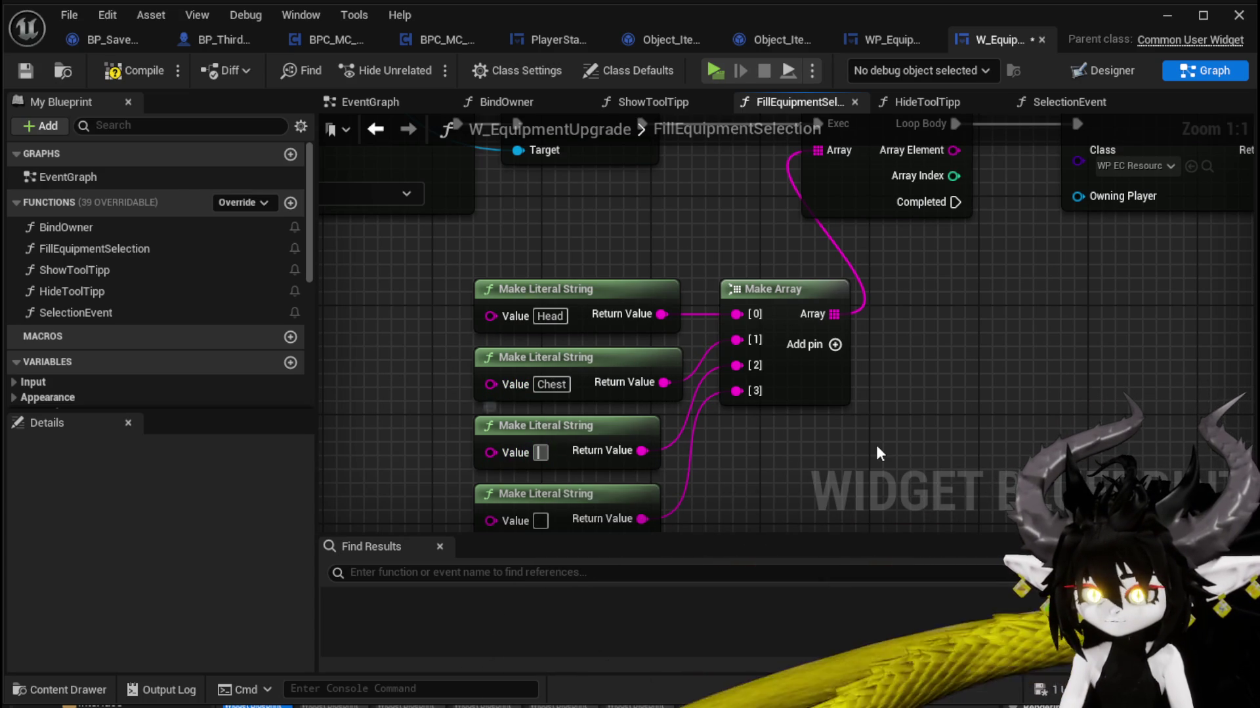
{"action": "type", "text": "Legs"}
{"action": "key", "text": "Return"}
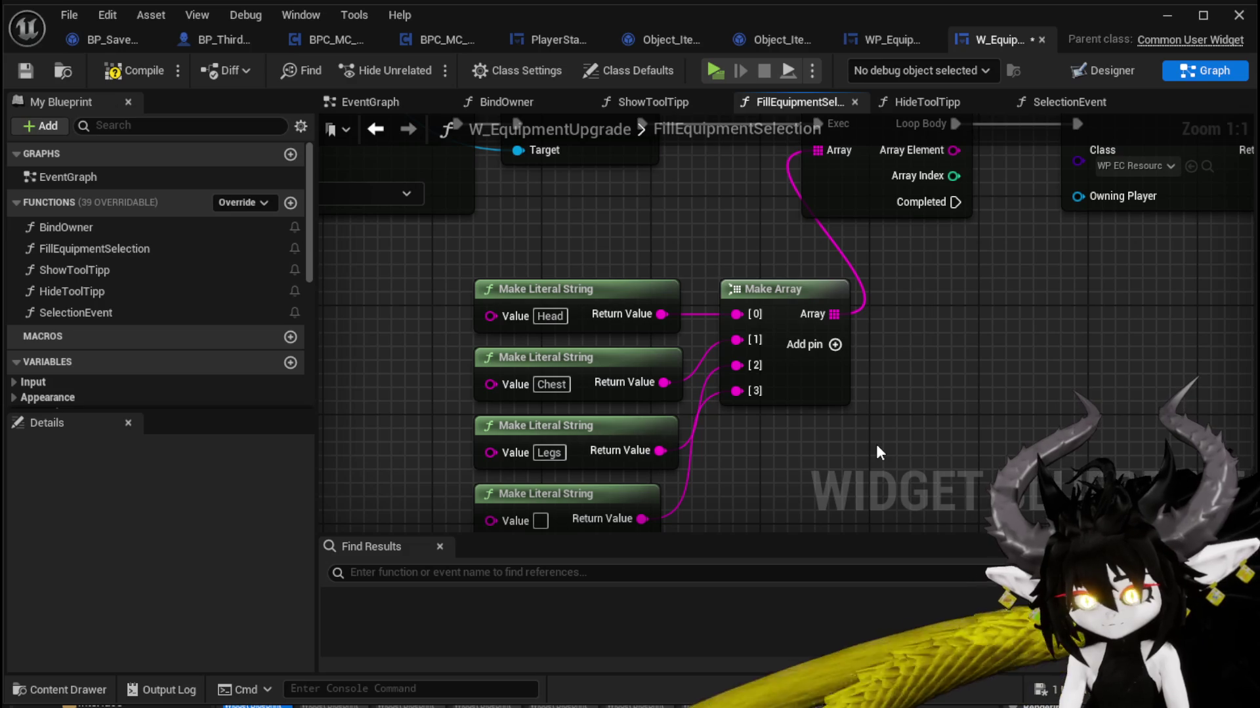
{"action": "left_click", "coordinate": [540, 520]}
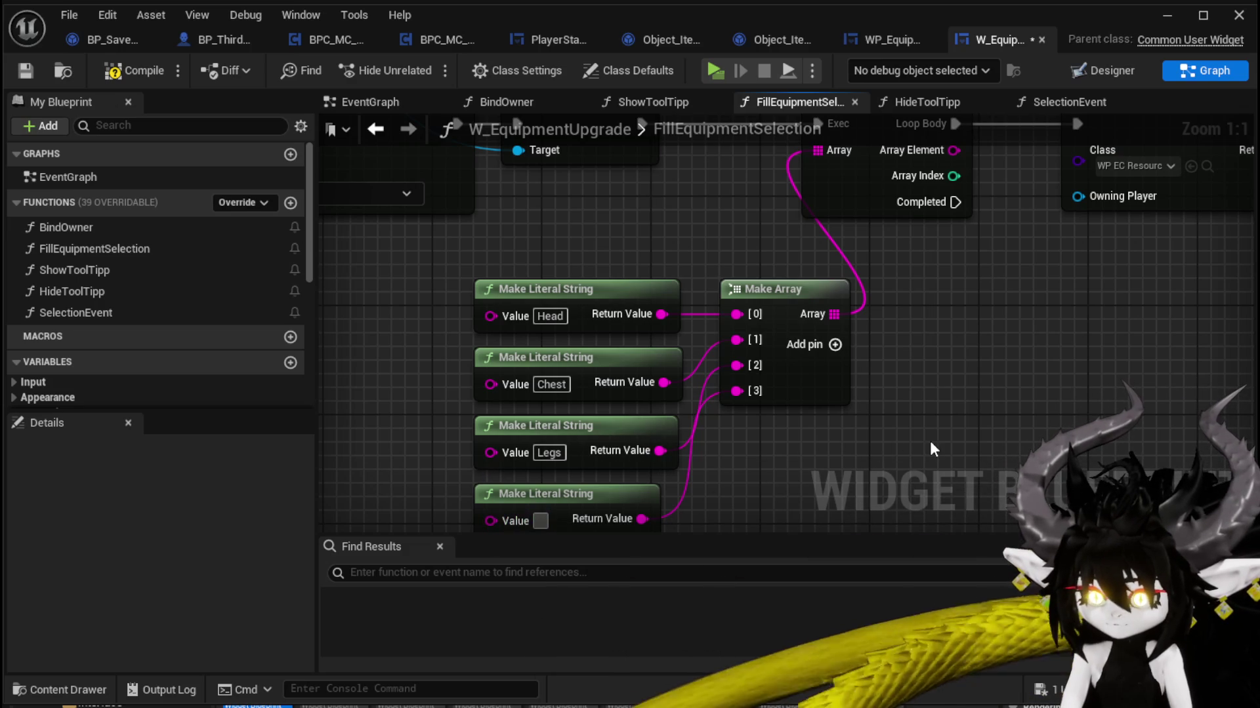
{"action": "type", "text": "Hands"}
{"action": "key", "text": "Return"}
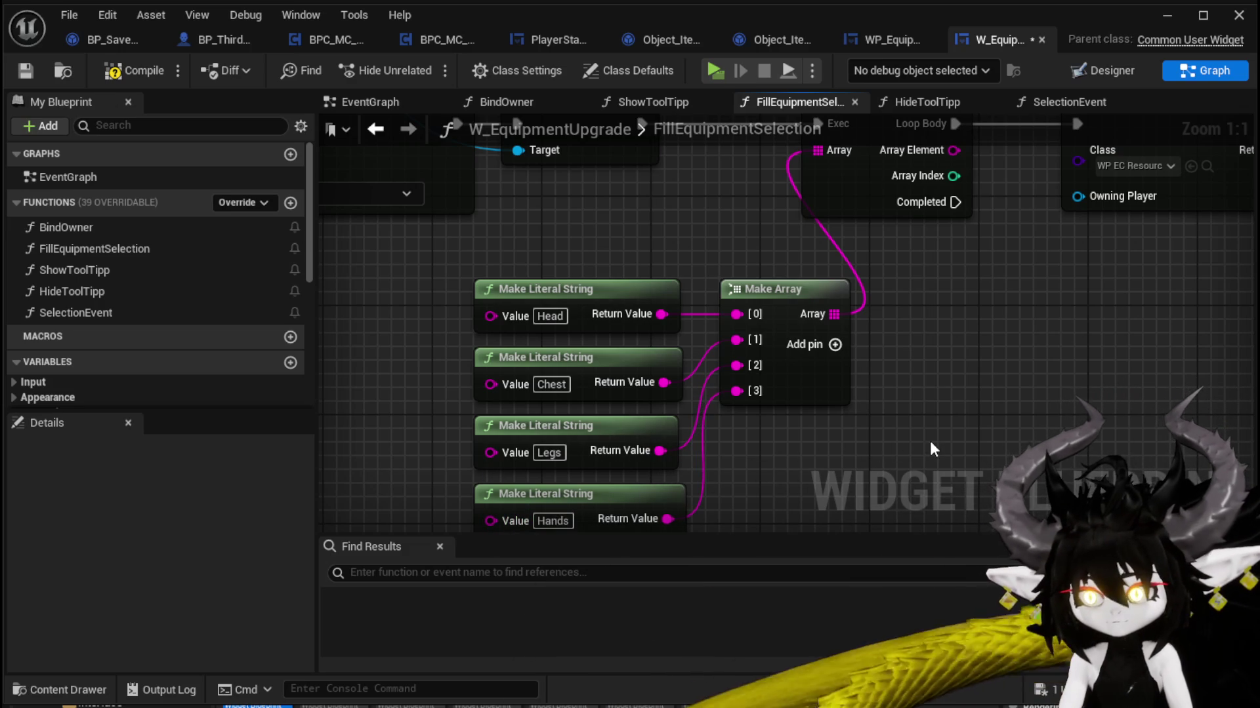
Step: Check the Add Equipment from Inventory by Slot node and its getters, then compile W_EquipmentUpgrade
{"action": "scroll", "coordinate": [930, 441], "scroll_direction": "down", "scroll_amount": 3}
{"action": "mouse_move", "coordinate": [807, 368]}
{"action": "left_mouse_down"}
{"action": "mouse_move", "coordinate": [383, 317]}
{"action": "mouse_move", "coordinate": [817, 334]}
{"action": "mouse_move", "coordinate": [733, 417]}
{"action": "mouse_move", "coordinate": [1022, 96]}
{"action": "mouse_move", "coordinate": [974, 306]}
{"action": "mouse_move", "coordinate": [986, 266]}
{"action": "mouse_move", "coordinate": [737, 240]}
{"action": "left_mouse_up"}
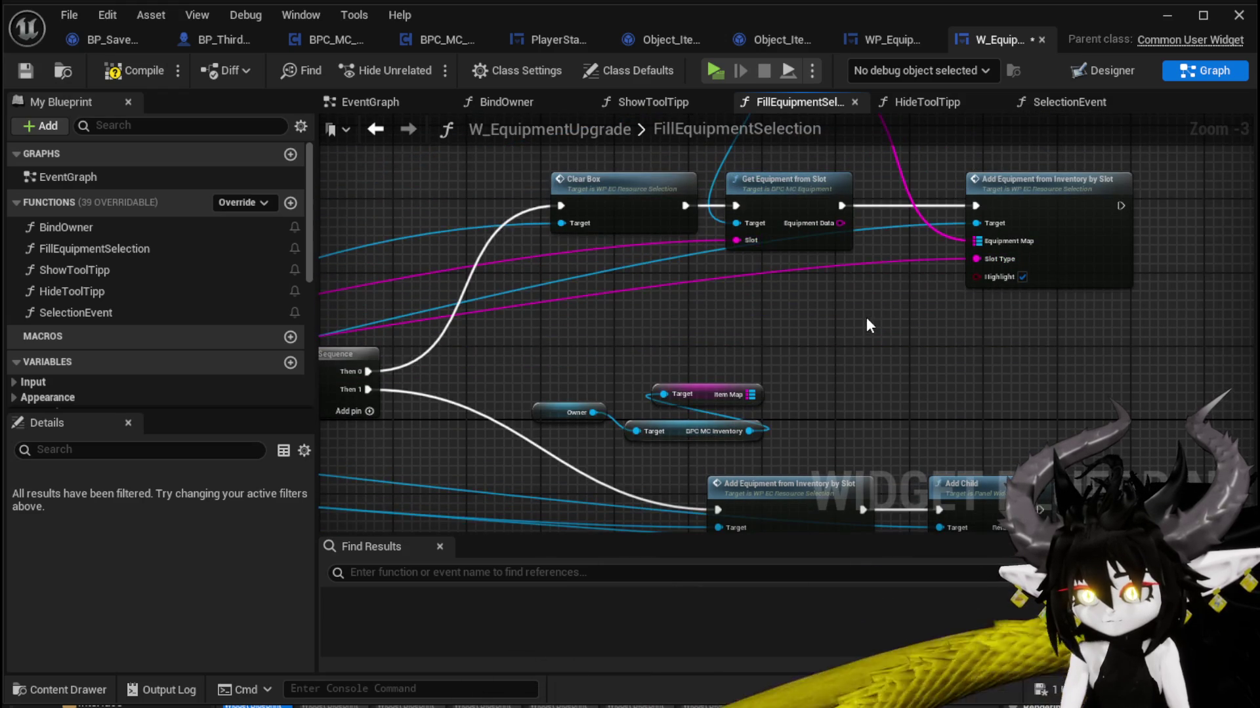
{"action": "mouse_move", "coordinate": [866, 326]}
{"action": "left_mouse_down"}
{"action": "mouse_move", "coordinate": [877, 171]}
{"action": "mouse_move", "coordinate": [754, 340]}
{"action": "mouse_move", "coordinate": [822, 160]}
{"action": "left_mouse_up"}
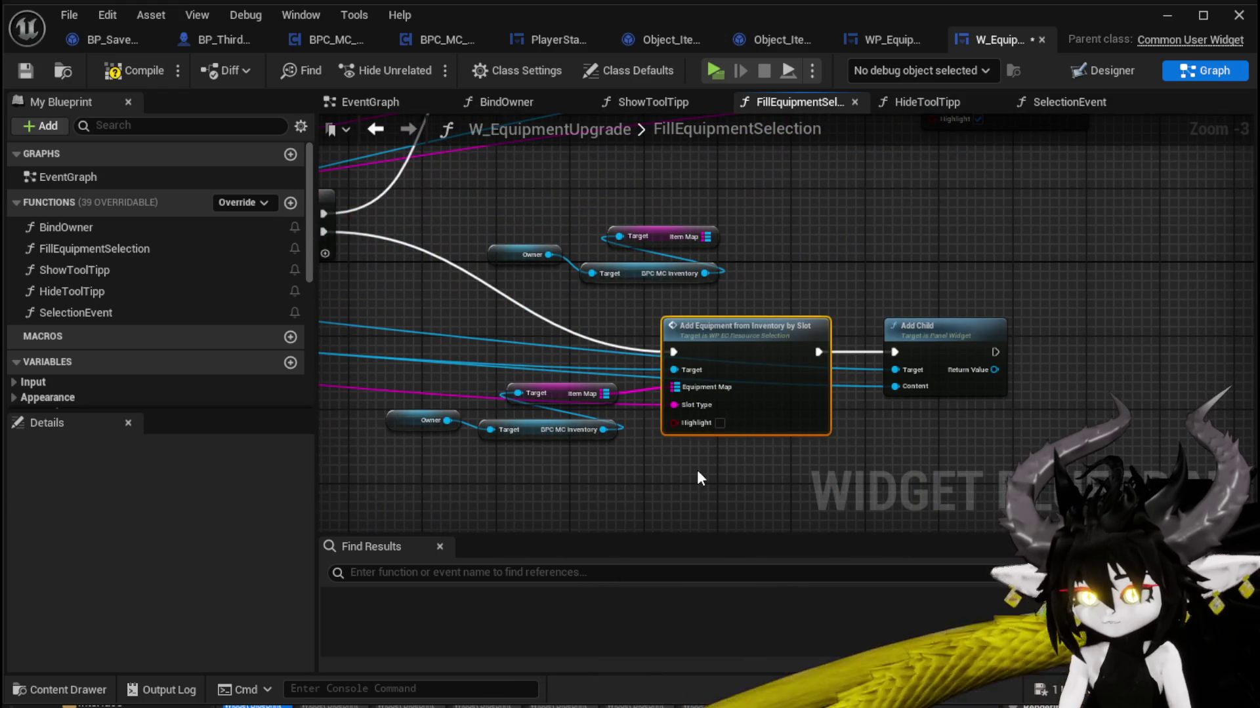
{"action": "left_click", "coordinate": [725, 433]}
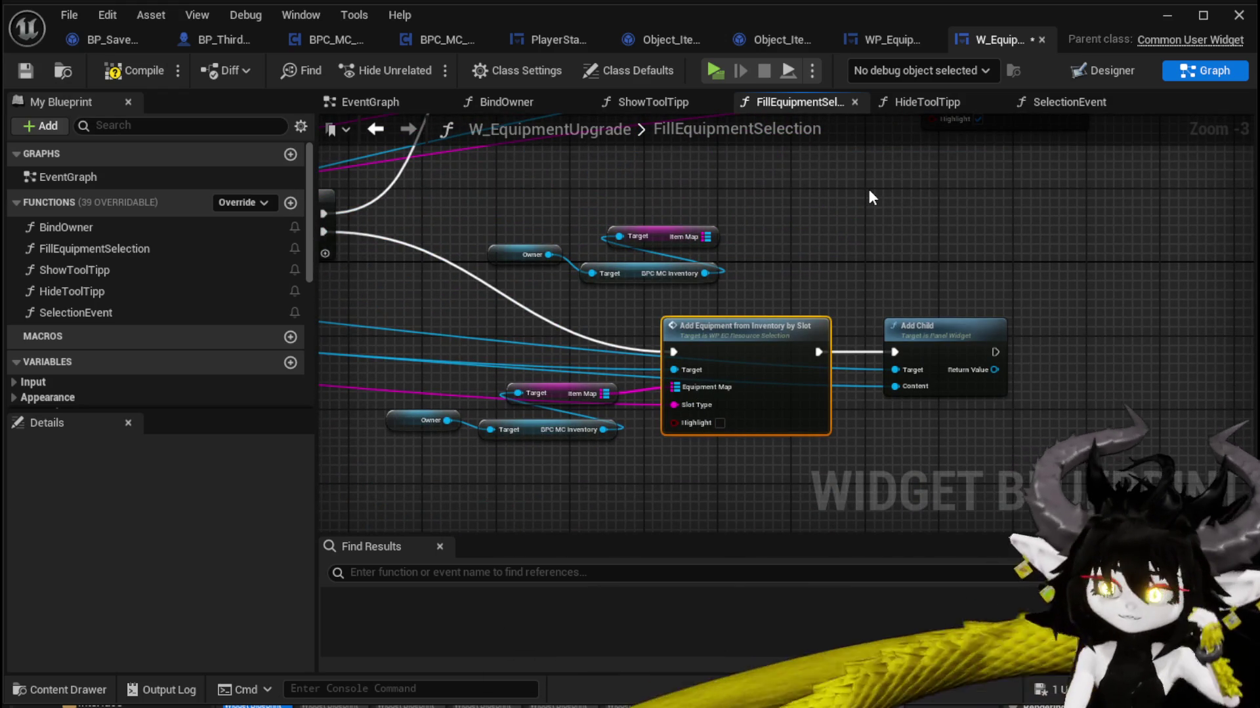
{"action": "scroll", "coordinate": [868, 189], "scroll_direction": "down", "scroll_amount": 2}
{"action": "mouse_move", "coordinate": [869, 189]}
{"action": "left_mouse_down"}
{"action": "mouse_move", "coordinate": [909, 262]}
{"action": "mouse_move", "coordinate": [902, 253]}
{"action": "left_mouse_up"}
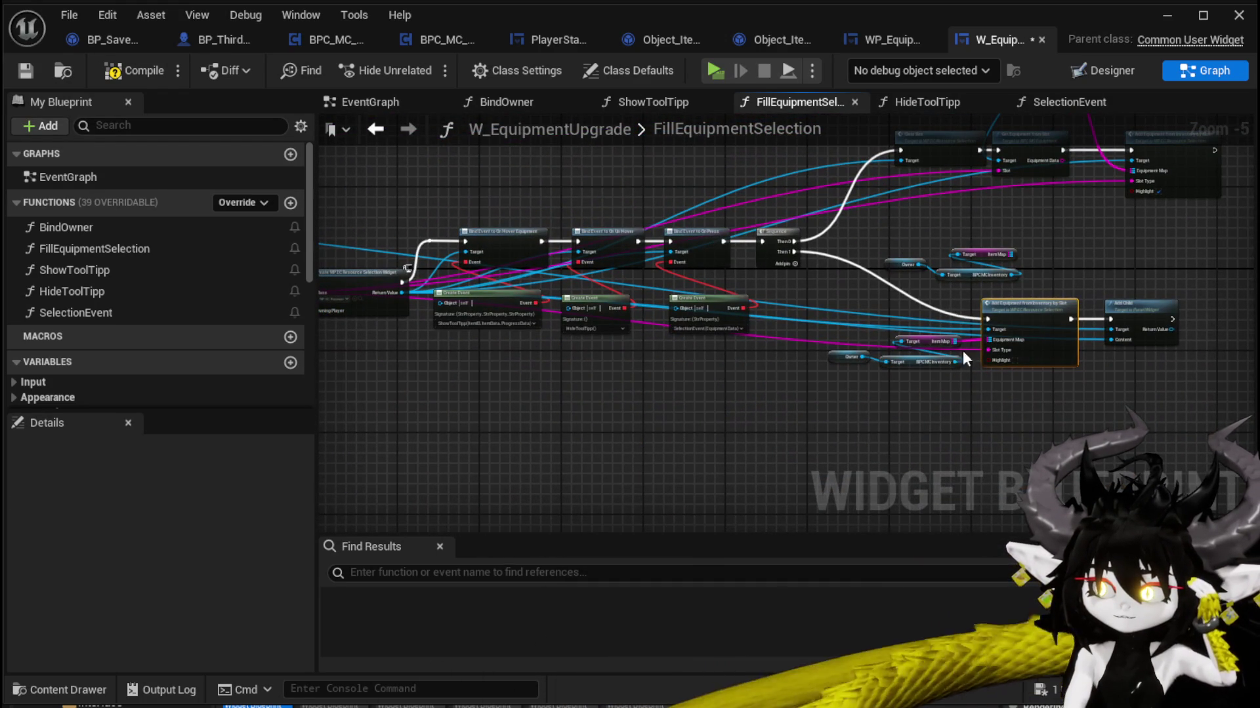
{"action": "left_click_drag", "start_coordinate": [997, 305], "coordinate": [997, 305]}
{"action": "scroll", "coordinate": [879, 282], "scroll_direction": "up", "scroll_amount": 3}
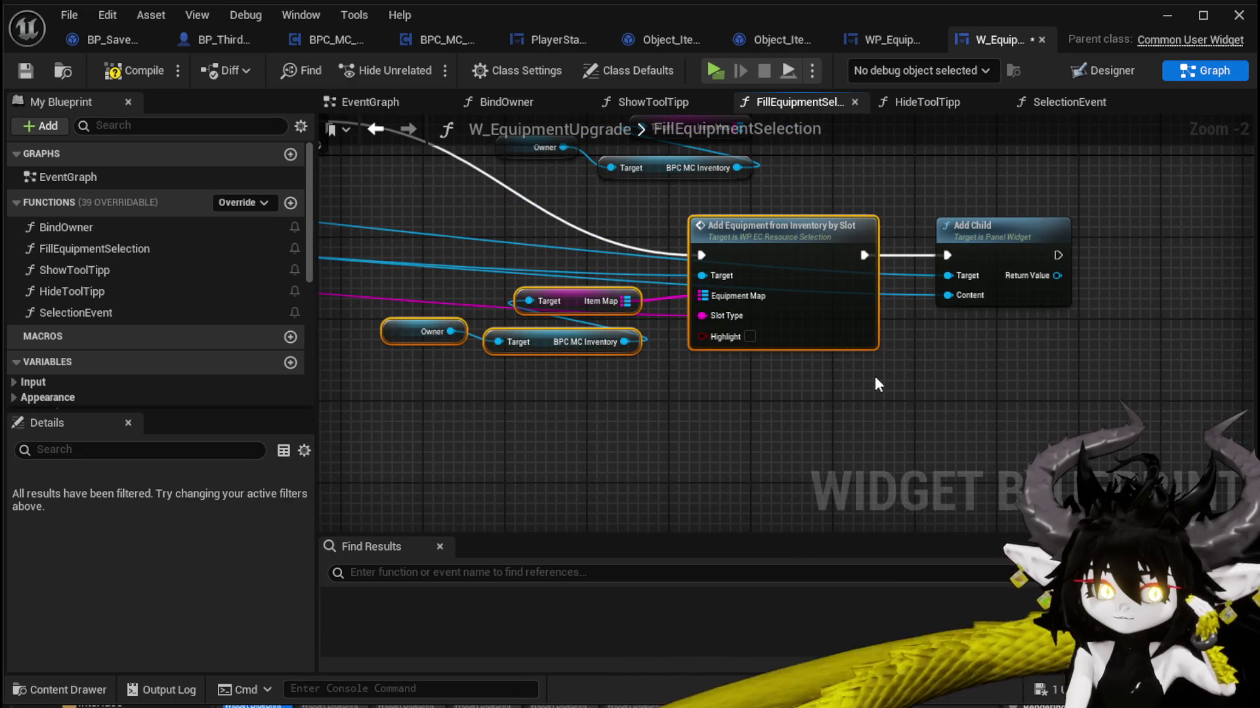
{"action": "left_click", "coordinate": [876, 377]}
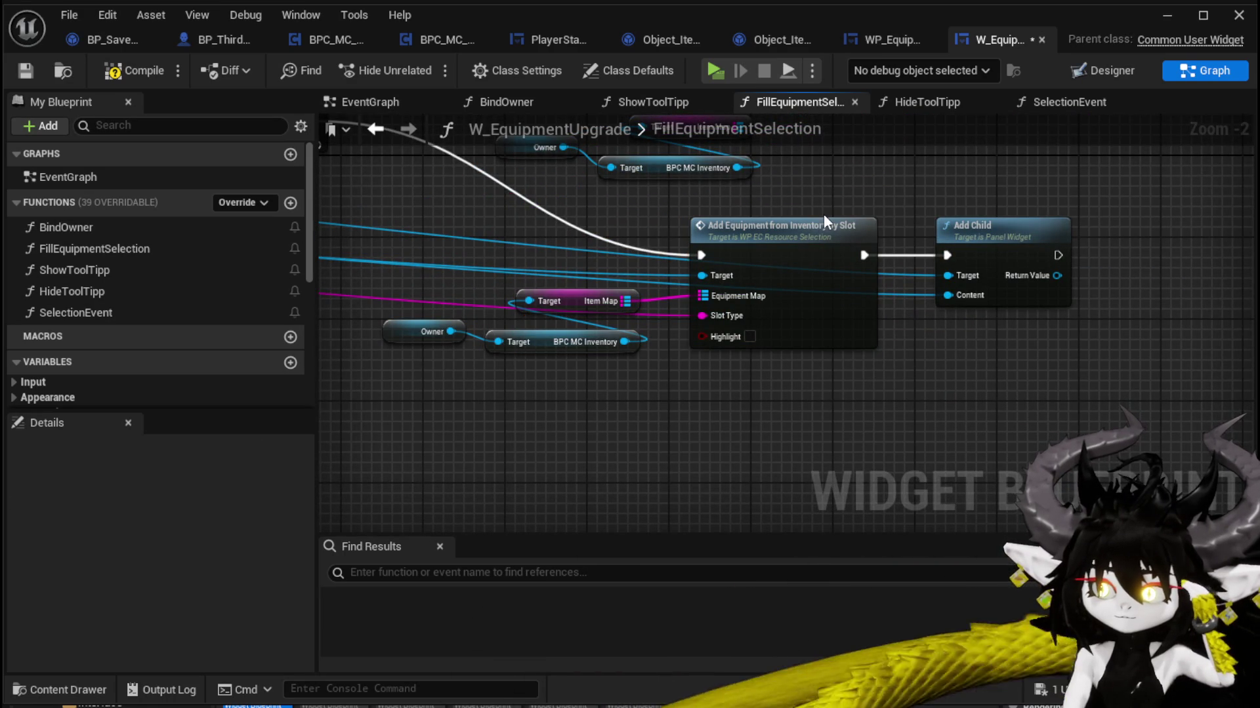
{"action": "left_click", "coordinate": [143, 77]}
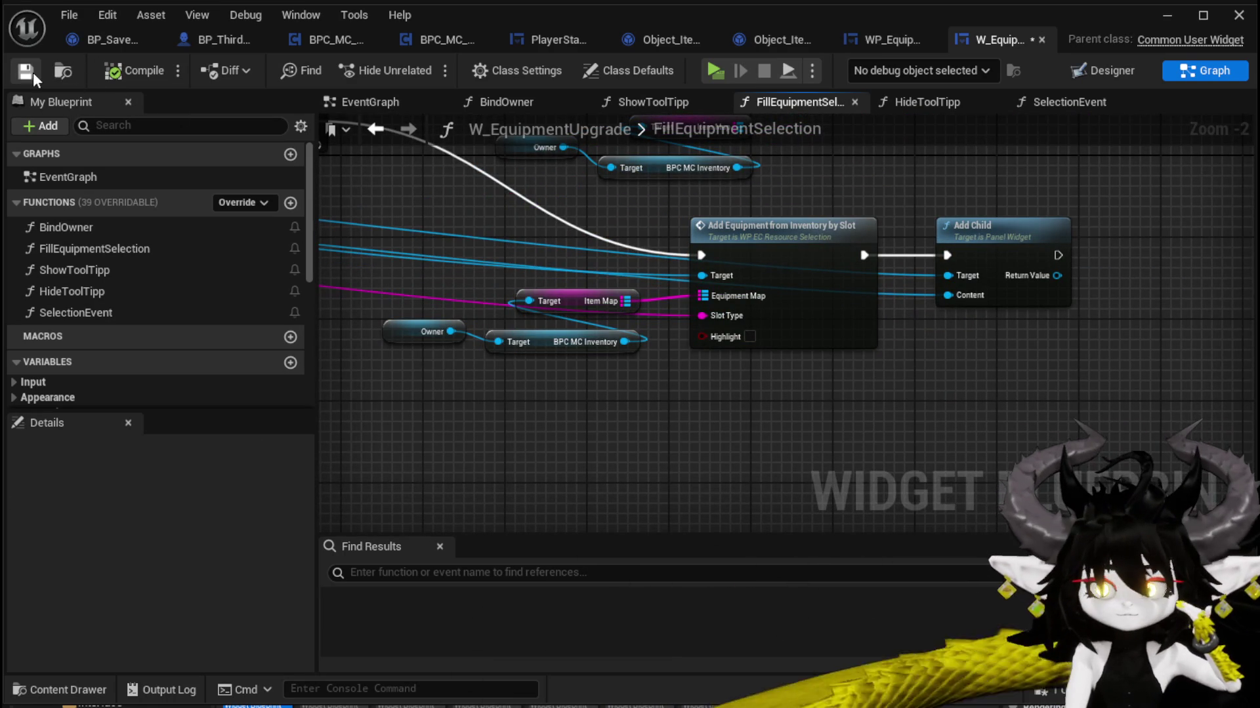
{"action": "mouse_move", "coordinate": [815, 170]}
{"action": "left_mouse_down"}
{"action": "mouse_move", "coordinate": [697, 466]}
{"action": "mouse_move", "coordinate": [624, 467]}
{"action": "mouse_move", "coordinate": [757, 375]}
{"action": "mouse_move", "coordinate": [840, 497]}
{"action": "mouse_move", "coordinate": [875, 478]}
{"action": "left_mouse_up"}
{"action": "scroll", "coordinate": [876, 478], "scroll_direction": "down", "scroll_amount": 2}
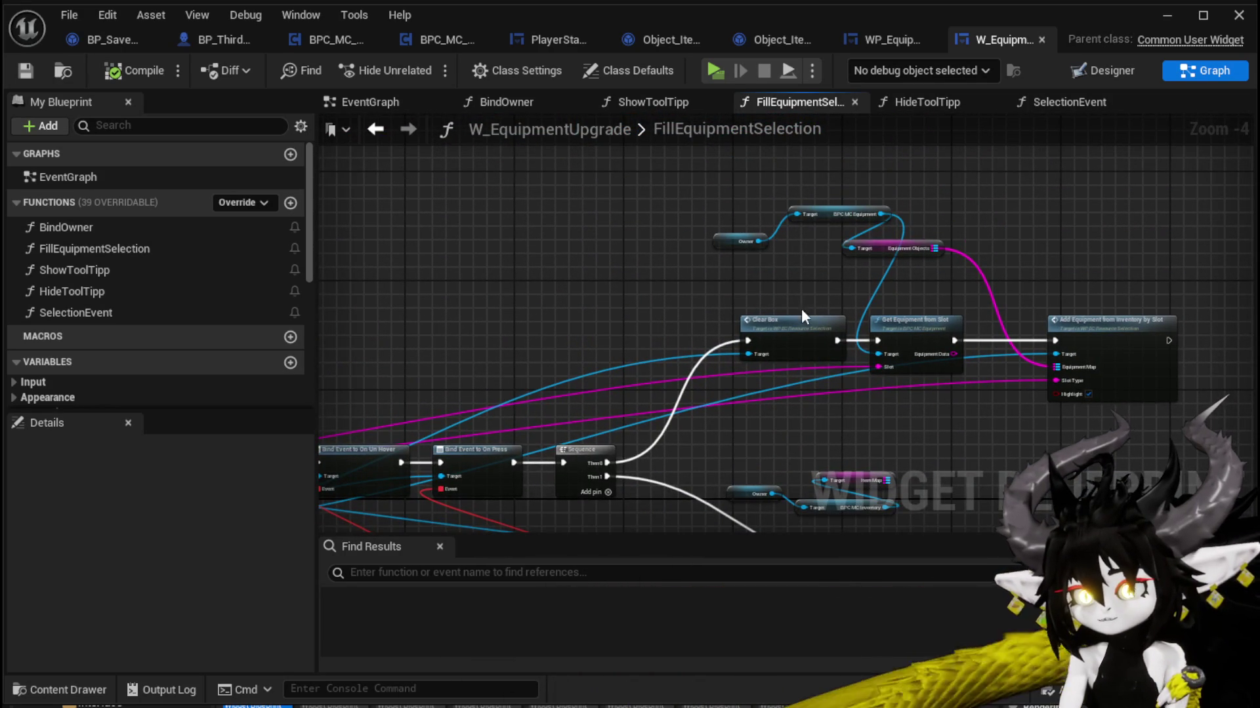
Step: Route Clear Children straight into widget creation and rearrange nodes to free space for a loop
{"action": "mouse_move", "coordinate": [804, 316]}
{"action": "left_mouse_down"}
{"action": "mouse_move", "coordinate": [807, 422]}
{"action": "mouse_move", "coordinate": [901, 297]}
{"action": "mouse_move", "coordinate": [1119, 282]}
{"action": "mouse_move", "coordinate": [1004, 197]}
{"action": "left_mouse_up"}
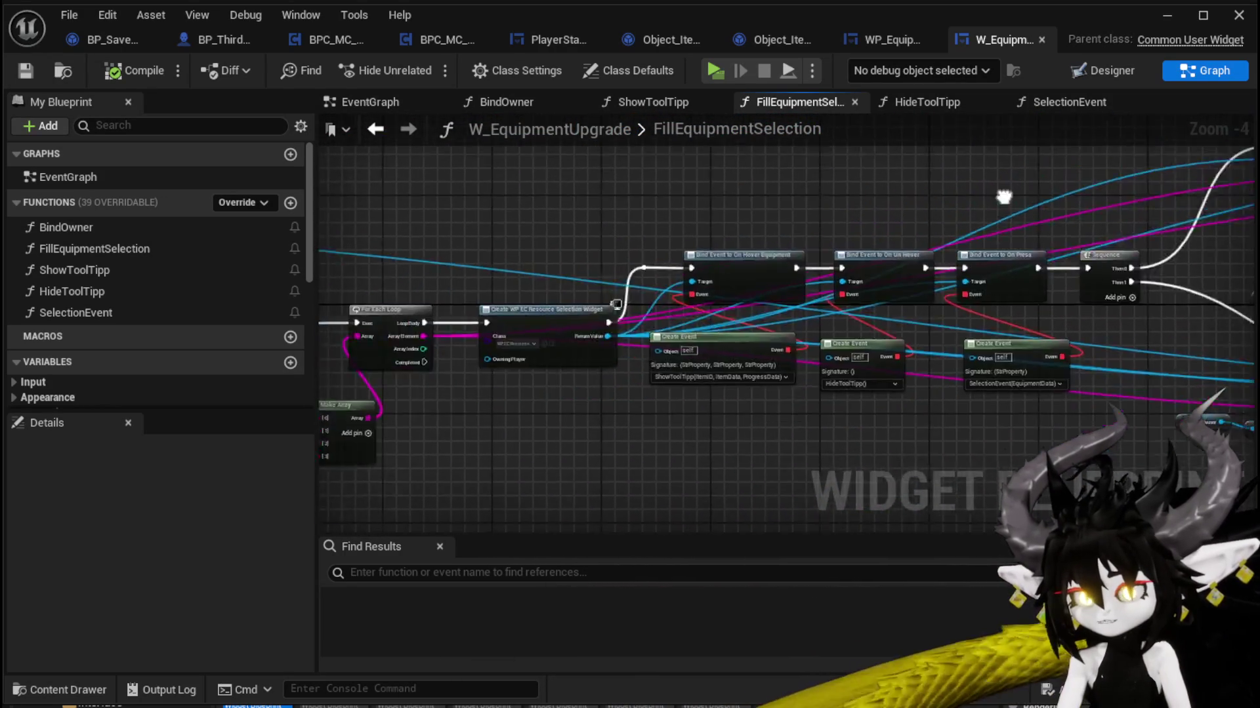
{"action": "mouse_move", "coordinate": [560, 408]}
{"action": "left_mouse_down"}
{"action": "mouse_move", "coordinate": [676, 310]}
{"action": "mouse_move", "coordinate": [604, 399]}
{"action": "left_mouse_up"}
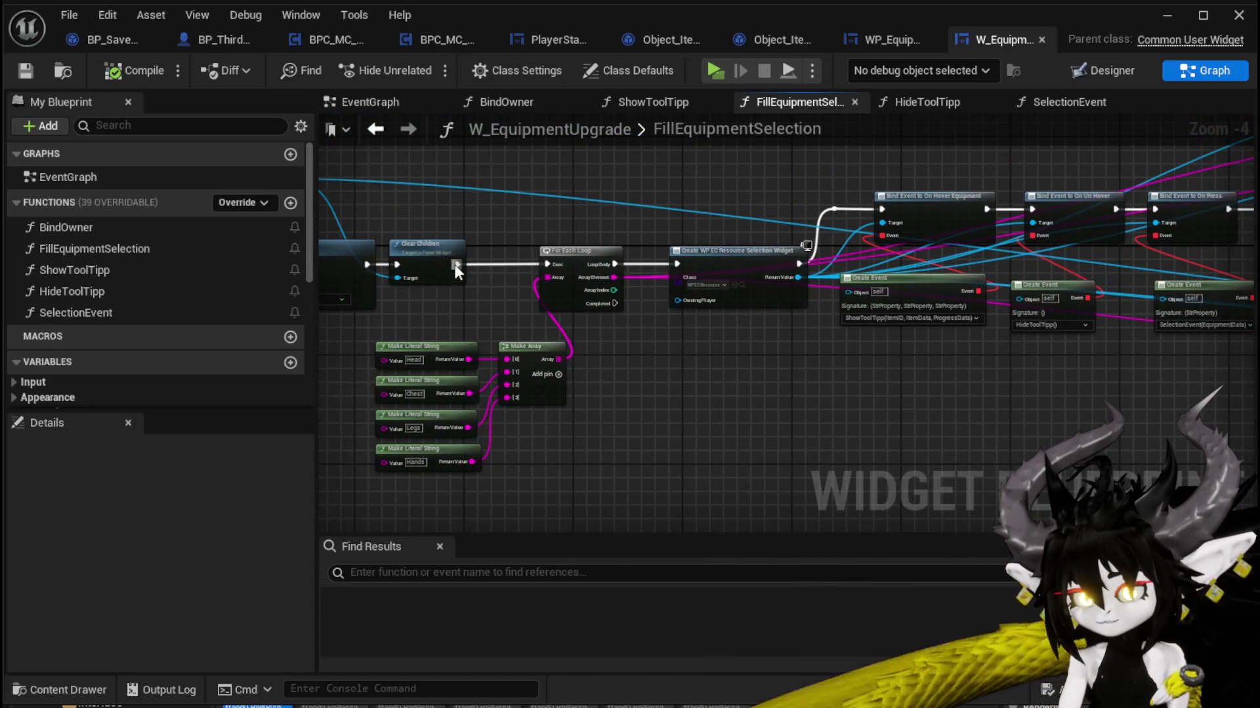
{"action": "left_click_drag", "start_coordinate": [457, 269], "coordinate": [684, 261]}
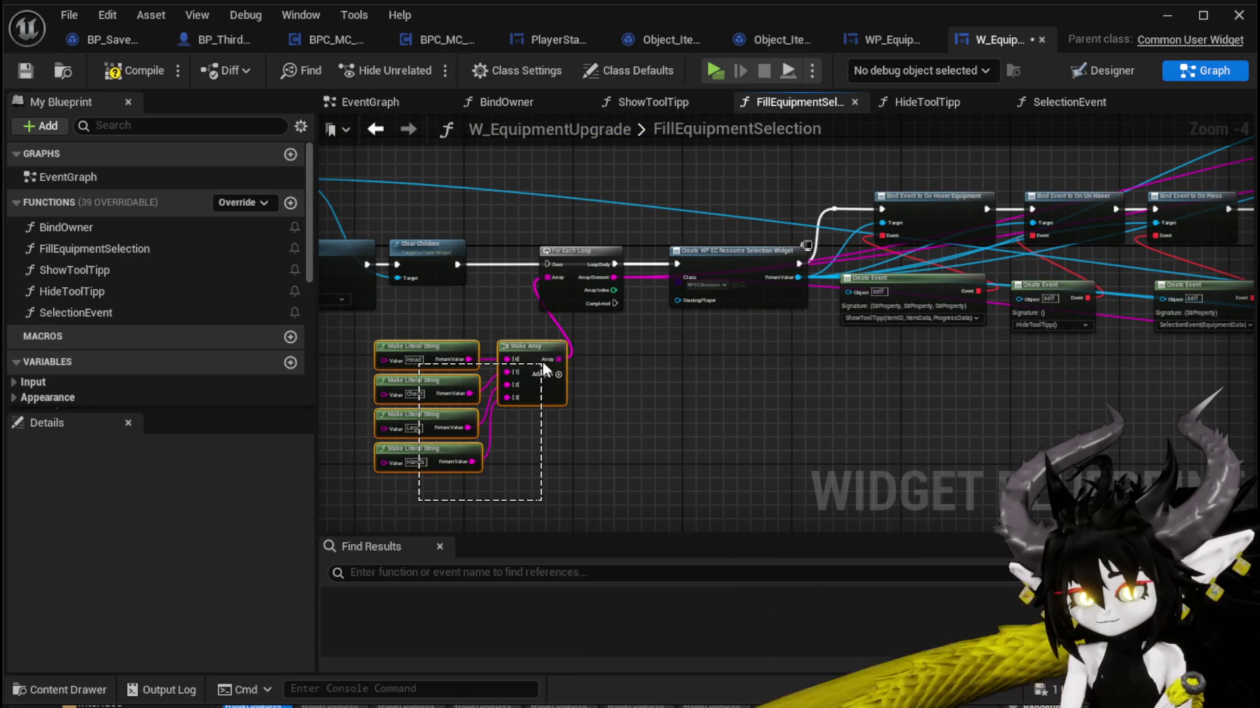
{"action": "mouse_move", "coordinate": [569, 318]}
{"action": "left_mouse_down"}
{"action": "mouse_move", "coordinate": [577, 274]}
{"action": "mouse_move", "coordinate": [1207, 360]}
{"action": "mouse_move", "coordinate": [721, 282]}
{"action": "mouse_move", "coordinate": [515, 435]}
{"action": "mouse_move", "coordinate": [484, 329]}
{"action": "mouse_move", "coordinate": [816, 196]}
{"action": "mouse_move", "coordinate": [657, 202]}
{"action": "left_mouse_up"}
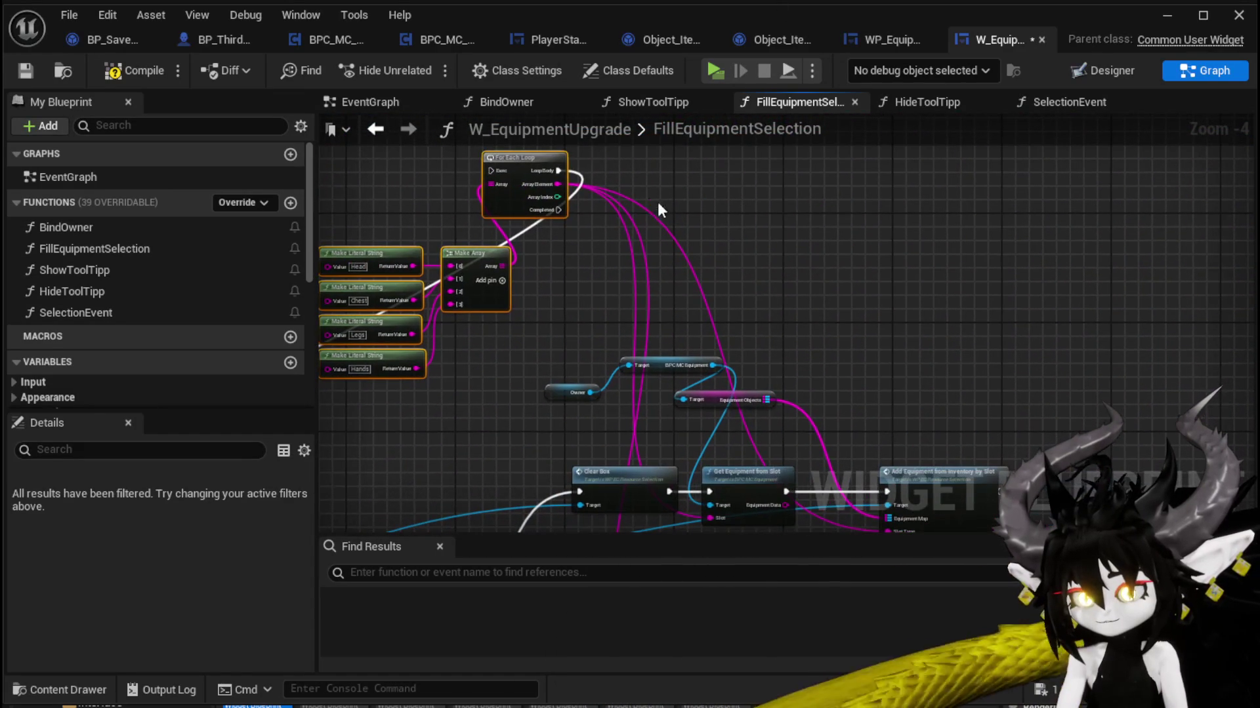
{"action": "left_click", "coordinate": [559, 171], "text": "alt"}
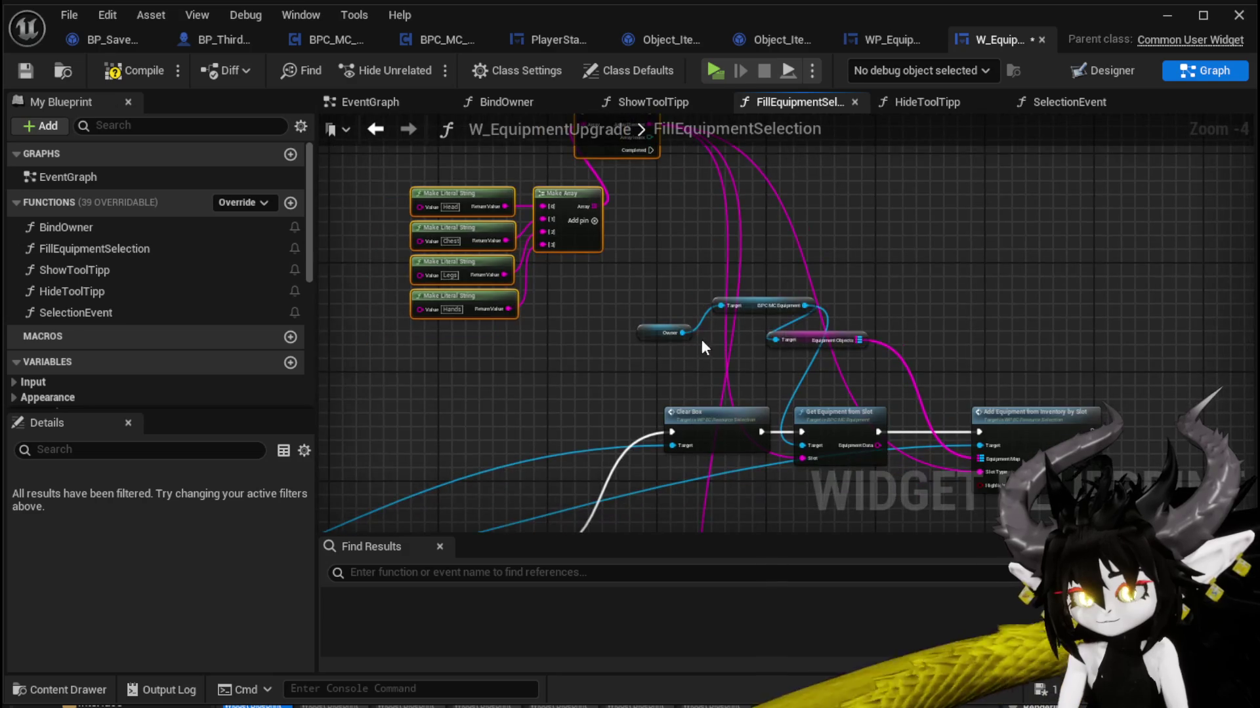
{"action": "mouse_move", "coordinate": [648, 450]}
{"action": "left_mouse_down"}
{"action": "mouse_move", "coordinate": [848, 354]}
{"action": "mouse_move", "coordinate": [998, 374]}
{"action": "left_mouse_up"}
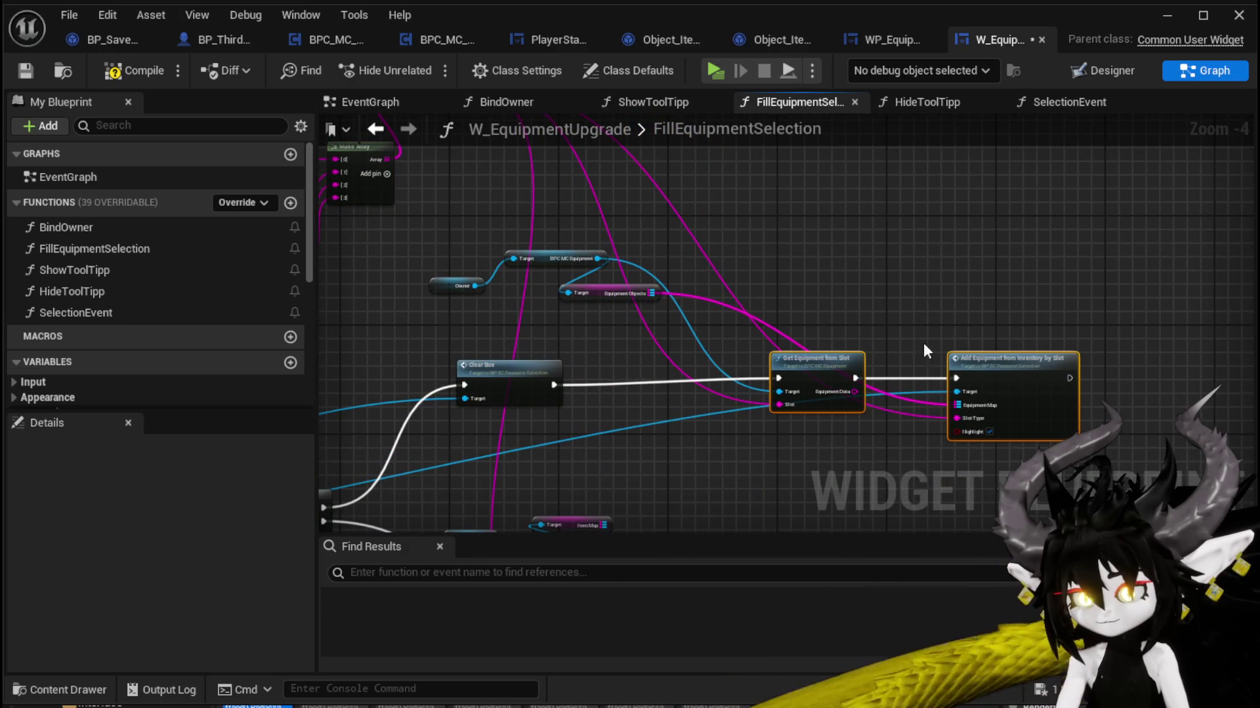
{"action": "mouse_move", "coordinate": [822, 375]}
{"action": "left_mouse_down"}
{"action": "mouse_move", "coordinate": [904, 382]}
{"action": "mouse_move", "coordinate": [841, 348]}
{"action": "left_mouse_up"}
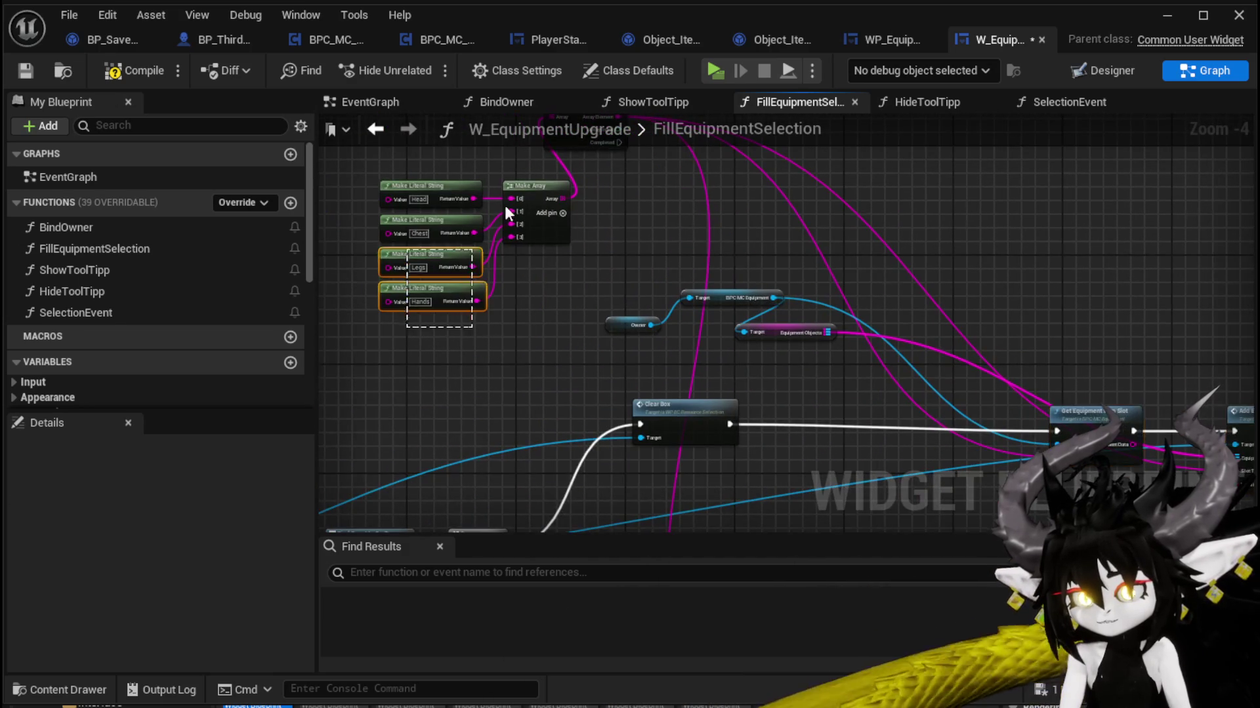
{"action": "mouse_move", "coordinate": [505, 212]}
{"action": "left_mouse_down"}
{"action": "mouse_move", "coordinate": [917, 185]}
{"action": "mouse_move", "coordinate": [982, 158]}
{"action": "mouse_move", "coordinate": [1188, 363]}
{"action": "mouse_move", "coordinate": [1071, 391]}
{"action": "mouse_move", "coordinate": [728, 224]}
{"action": "mouse_move", "coordinate": [673, 257]}
{"action": "mouse_move", "coordinate": [682, 251]}
{"action": "mouse_move", "coordinate": [636, 258]}
{"action": "mouse_move", "coordinate": [677, 296]}
{"action": "left_mouse_up"}
Step: Place a For Each Loop after Clear Box with its body into Get Equipment from Slot
{"action": "left_click", "coordinate": [608, 257]}
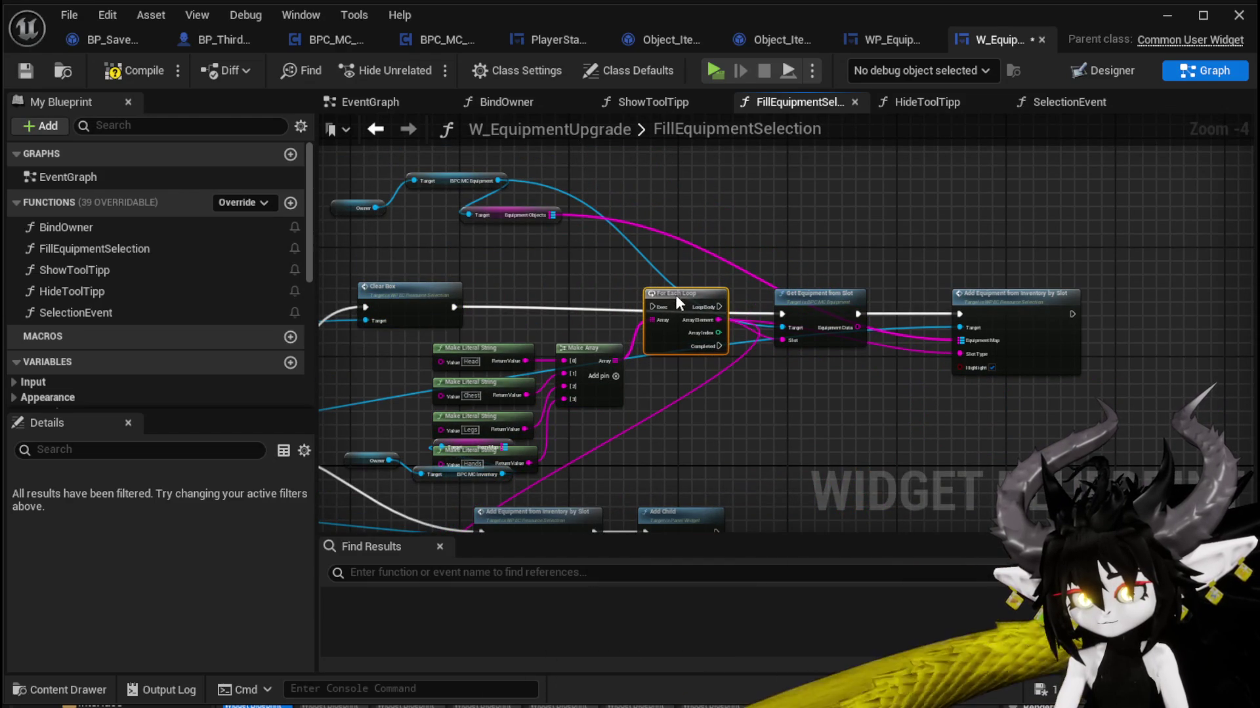
{"action": "left_click_drag", "start_coordinate": [453, 307], "coordinate": [458, 309]}
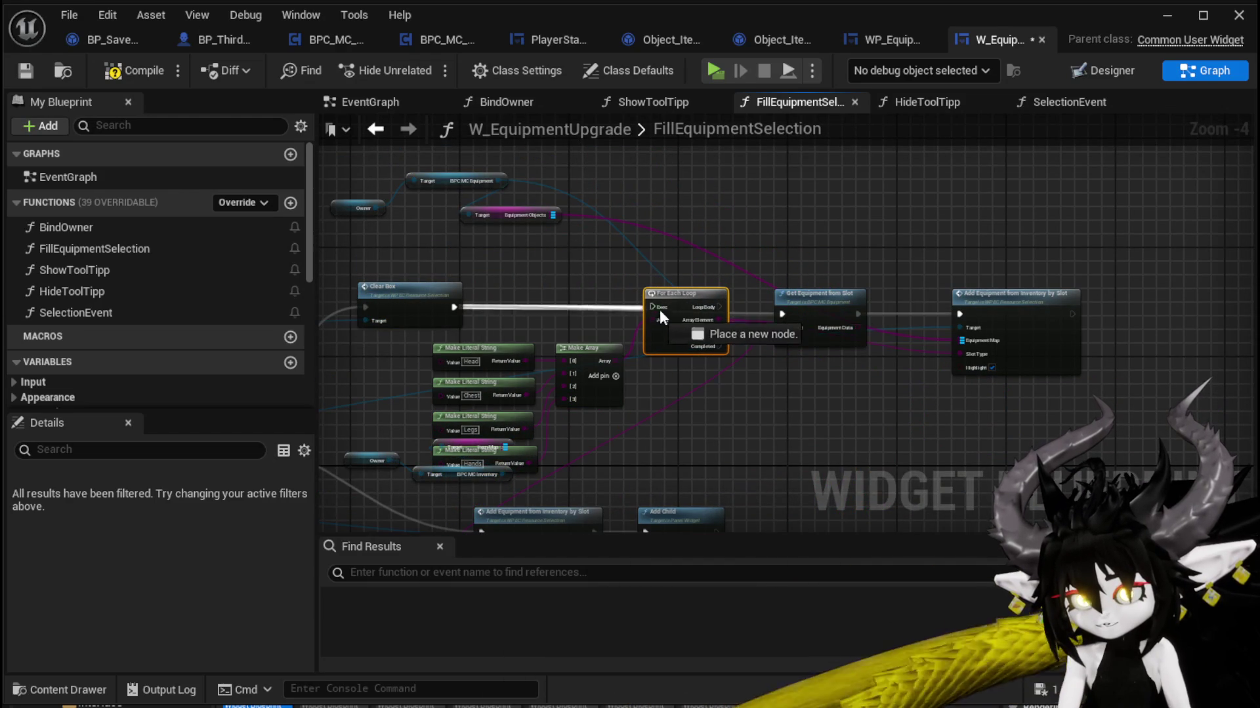
{"action": "mouse_move", "coordinate": [660, 315]}
{"action": "left_mouse_down"}
{"action": "mouse_move", "coordinate": [798, 317]}
{"action": "mouse_move", "coordinate": [782, 315]}
{"action": "left_mouse_up"}
{"action": "left_click_drag", "start_coordinate": [798, 405], "coordinate": [1062, 283]}
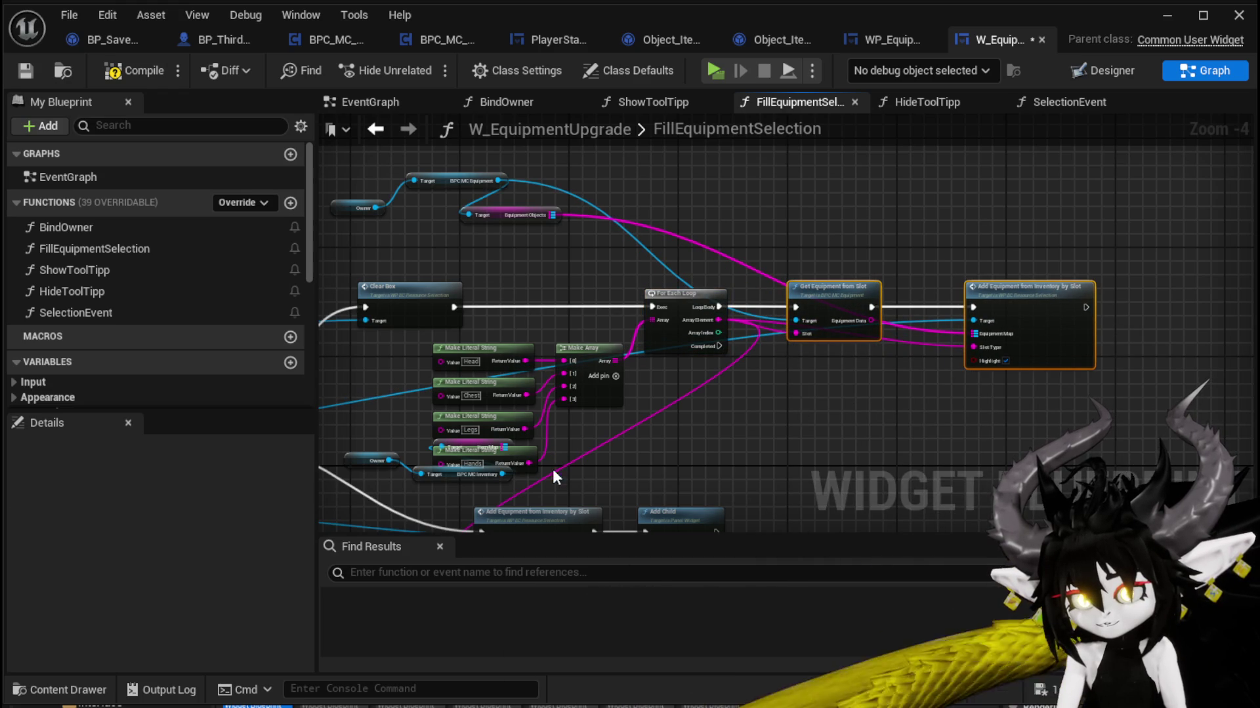
{"action": "left_click_drag", "start_coordinate": [530, 333], "coordinate": [574, 470]}
{"action": "mouse_move", "coordinate": [592, 360]}
{"action": "left_mouse_down"}
{"action": "mouse_move", "coordinate": [762, 387]}
{"action": "mouse_move", "coordinate": [722, 382]}
{"action": "left_mouse_up"}
{"action": "mouse_move", "coordinate": [553, 390]}
{"action": "left_mouse_down"}
{"action": "mouse_move", "coordinate": [634, 268]}
{"action": "mouse_move", "coordinate": [667, 160]}
{"action": "left_mouse_up"}
{"action": "left_click_drag", "start_coordinate": [416, 435], "coordinate": [847, 284]}
{"action": "left_click_drag", "start_coordinate": [798, 301], "coordinate": [841, 396]}
Step: Unhook Hands from Slot Type, delete the three unused owner and inventory nodes, and compile
{"action": "mouse_move", "coordinate": [534, 294]}
{"action": "left_mouse_down"}
{"action": "mouse_move", "coordinate": [639, 191]}
{"action": "mouse_move", "coordinate": [655, 341]}
{"action": "mouse_move", "coordinate": [668, 313]}
{"action": "left_mouse_up"}
{"action": "left_click", "coordinate": [639, 392], "text": "alt"}
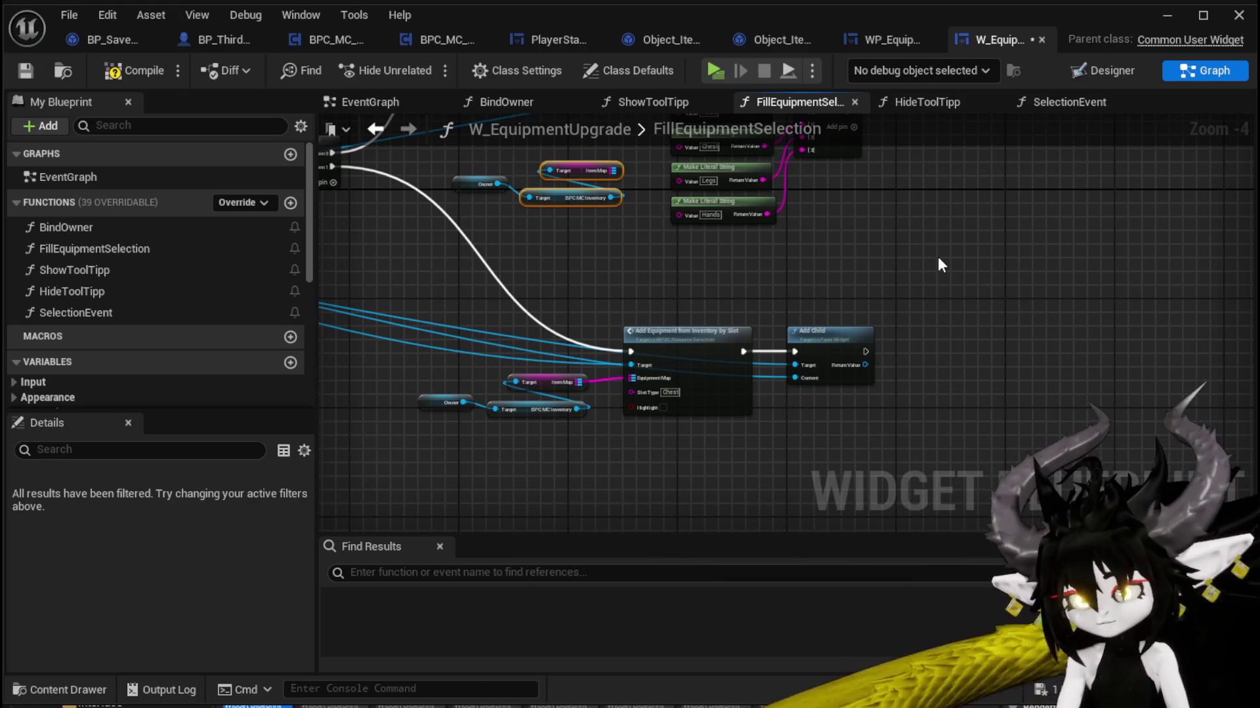
{"action": "left_click_drag", "start_coordinate": [937, 259], "coordinate": [925, 398]}
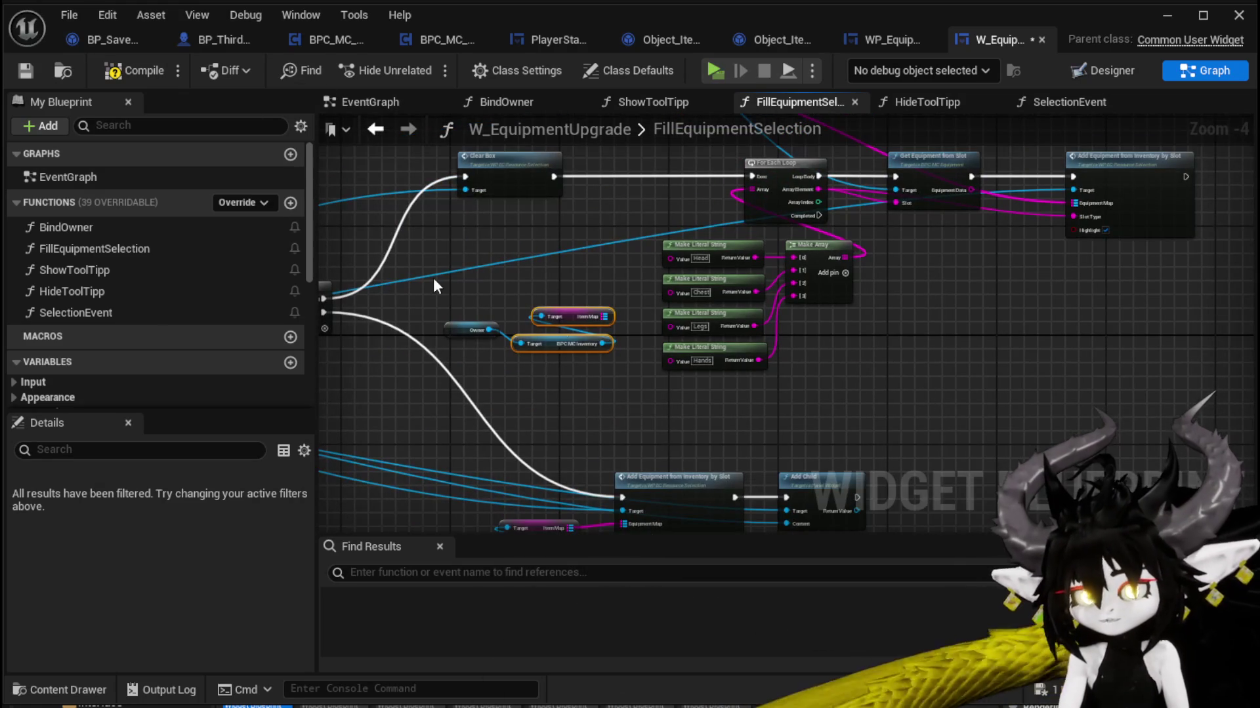
{"action": "left_click_drag", "start_coordinate": [595, 387], "coordinate": [670, 395]}
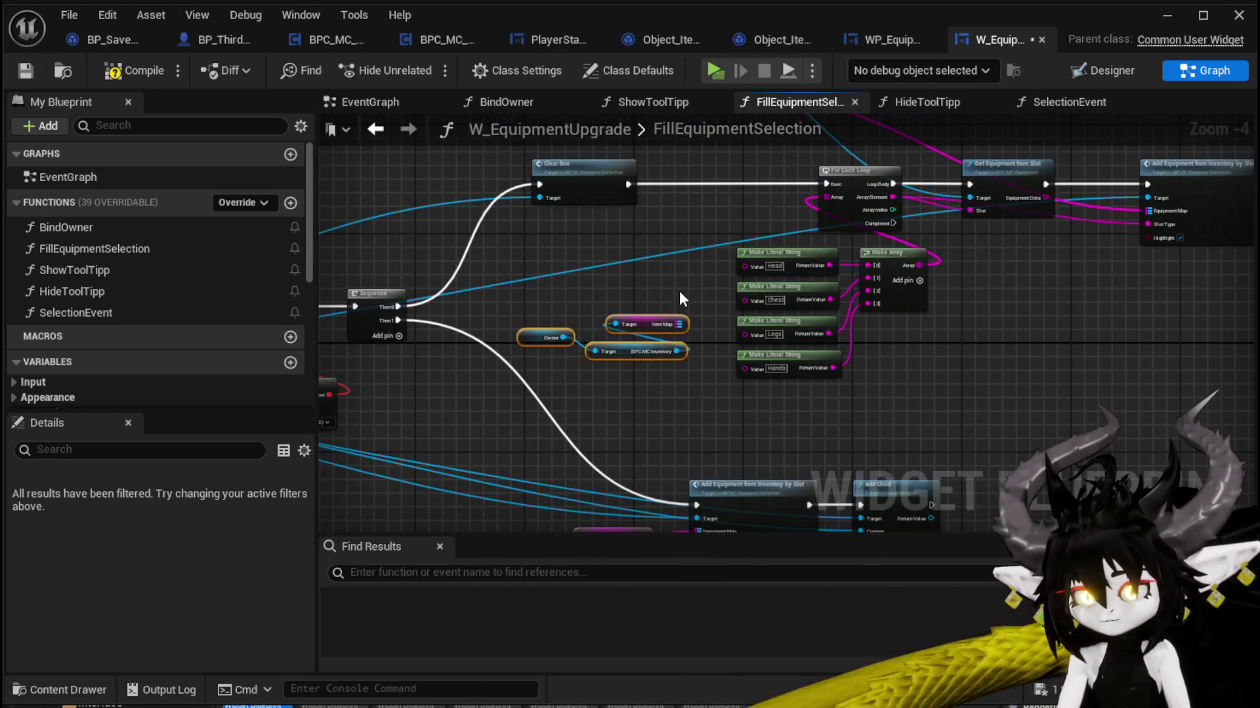
{"action": "mouse_move", "coordinate": [641, 316]}
{"action": "left_mouse_down"}
{"action": "mouse_move", "coordinate": [550, 328]}
{"action": "mouse_move", "coordinate": [573, 517]}
{"action": "mouse_move", "coordinate": [574, 269]}
{"action": "left_mouse_up"}
{"action": "key", "text": "Delete"}
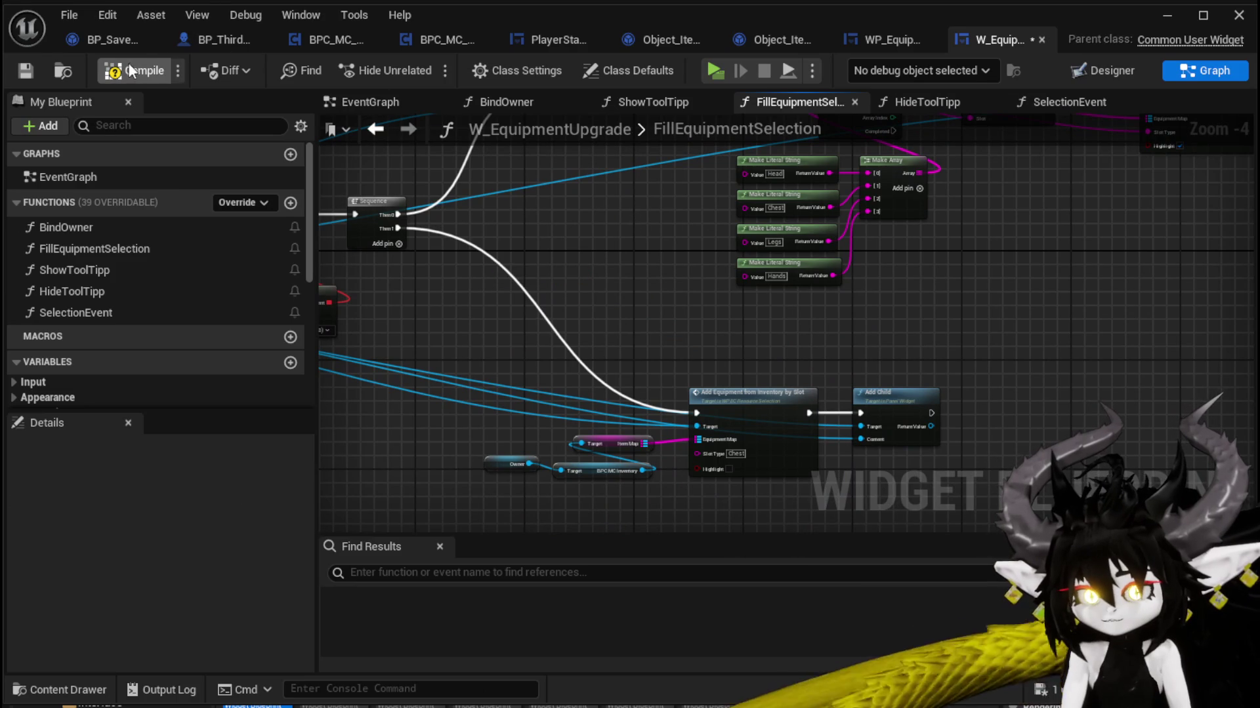
{"action": "left_click", "coordinate": [129, 70]}
{"action": "scroll", "coordinate": [755, 309], "scroll_direction": "down", "scroll_amount": 1}
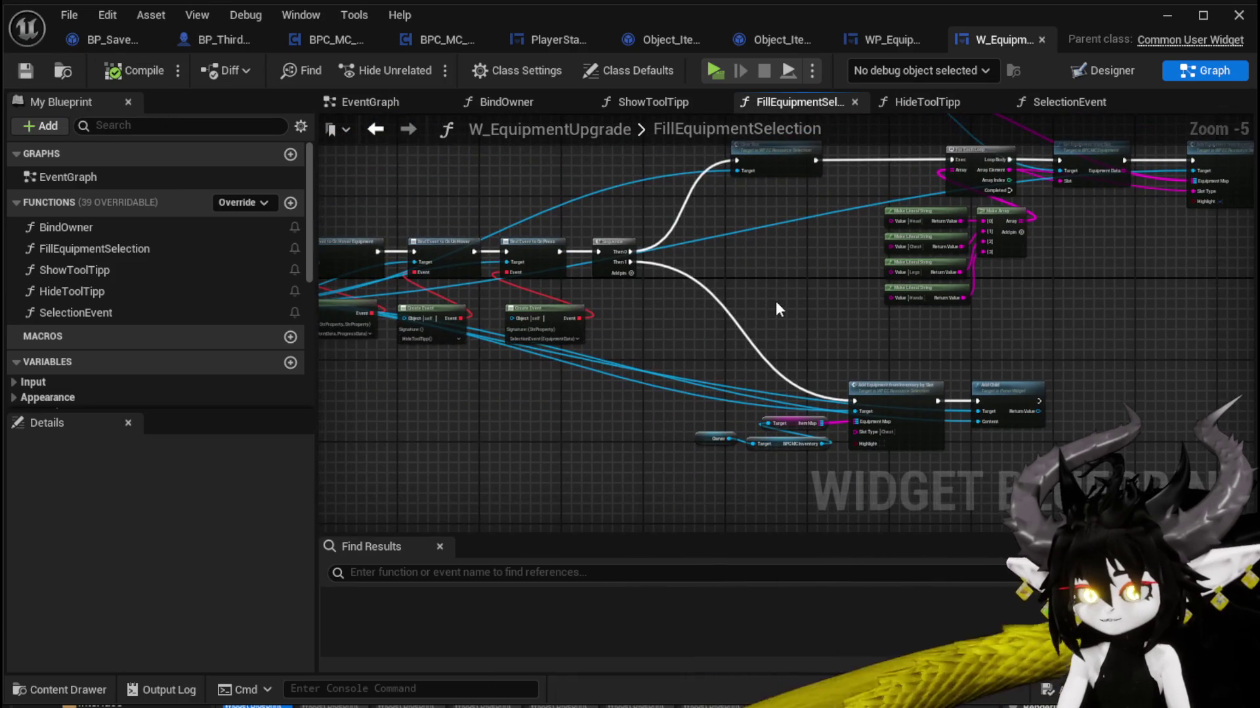
{"action": "mouse_move", "coordinate": [775, 309]}
{"action": "left_mouse_down"}
{"action": "mouse_move", "coordinate": [829, 355]}
{"action": "mouse_move", "coordinate": [994, 347]}
{"action": "mouse_move", "coordinate": [483, 328]}
{"action": "left_mouse_up"}
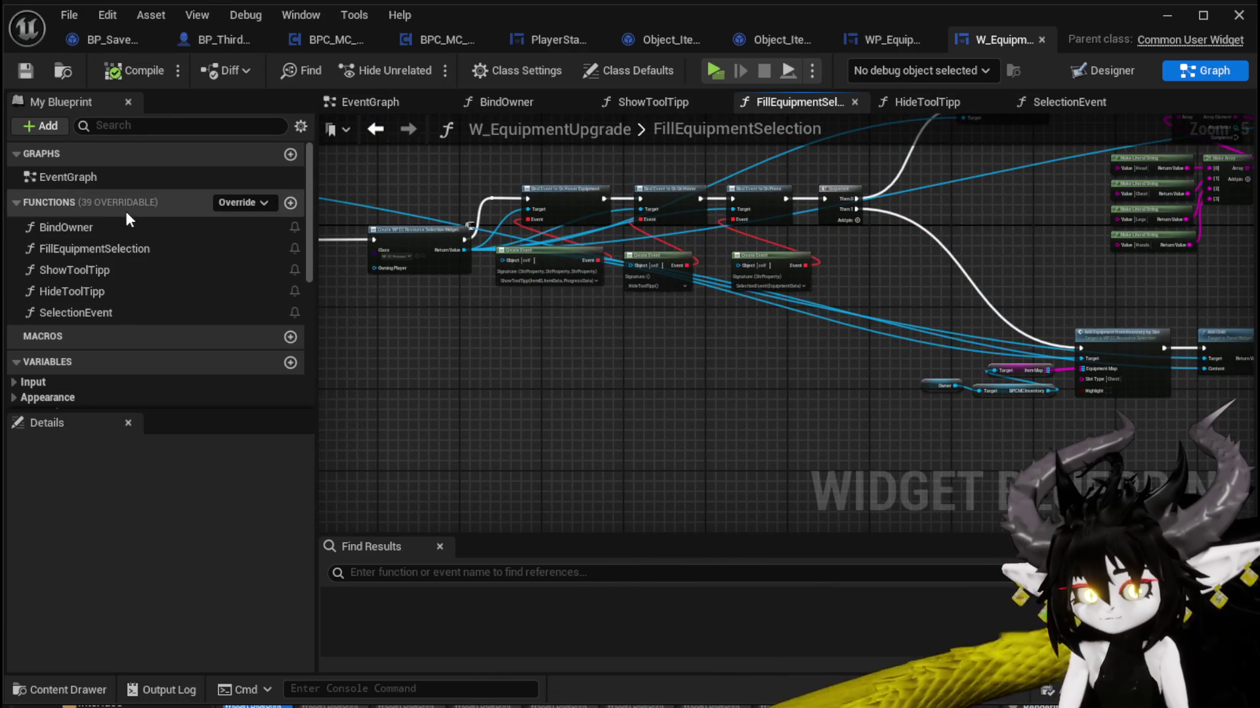
Step: In BindOwner, call Fill Equipment Selection after the SET Owner node, then compile and save
{"action": "double_click", "coordinate": [113, 225]}
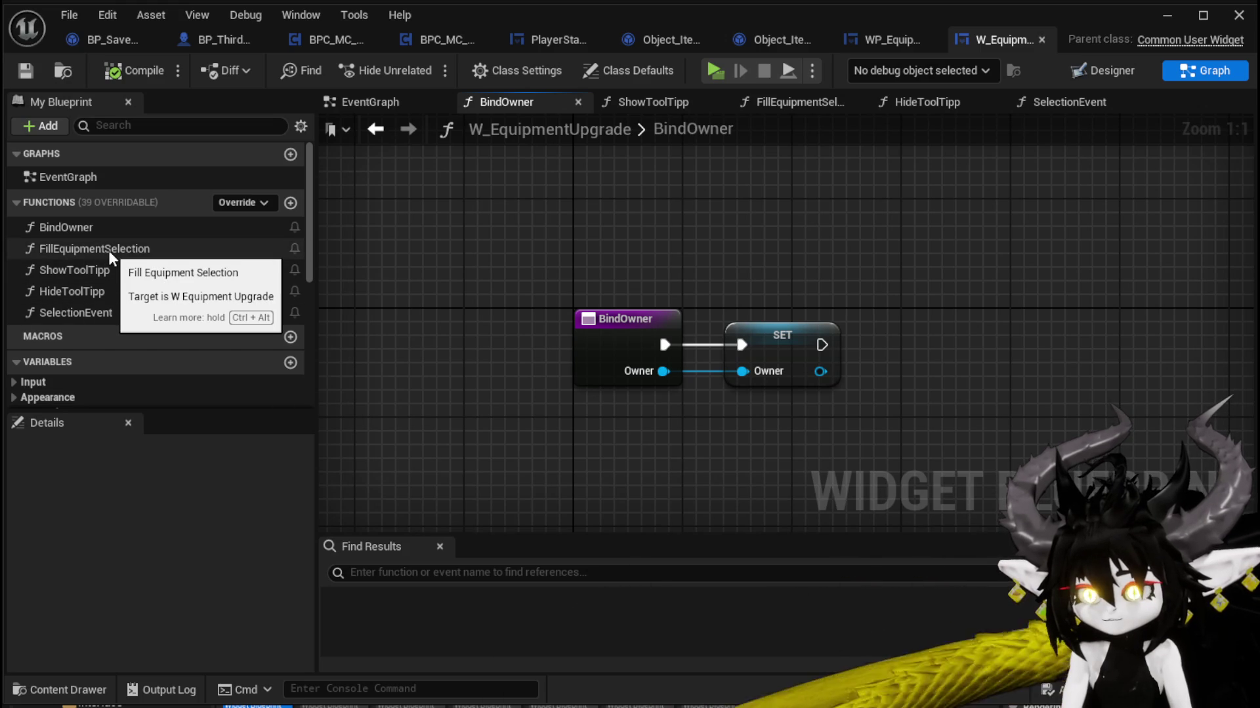
{"action": "mouse_move", "coordinate": [109, 251]}
{"action": "left_mouse_down"}
{"action": "mouse_move", "coordinate": [801, 328]}
{"action": "mouse_move", "coordinate": [919, 315]}
{"action": "left_mouse_up"}
{"action": "mouse_move", "coordinate": [822, 344]}
{"action": "left_mouse_down"}
{"action": "mouse_move", "coordinate": [971, 364]}
{"action": "mouse_move", "coordinate": [931, 358]}
{"action": "left_mouse_up"}
{"action": "left_click_drag", "start_coordinate": [948, 315], "coordinate": [921, 301]}
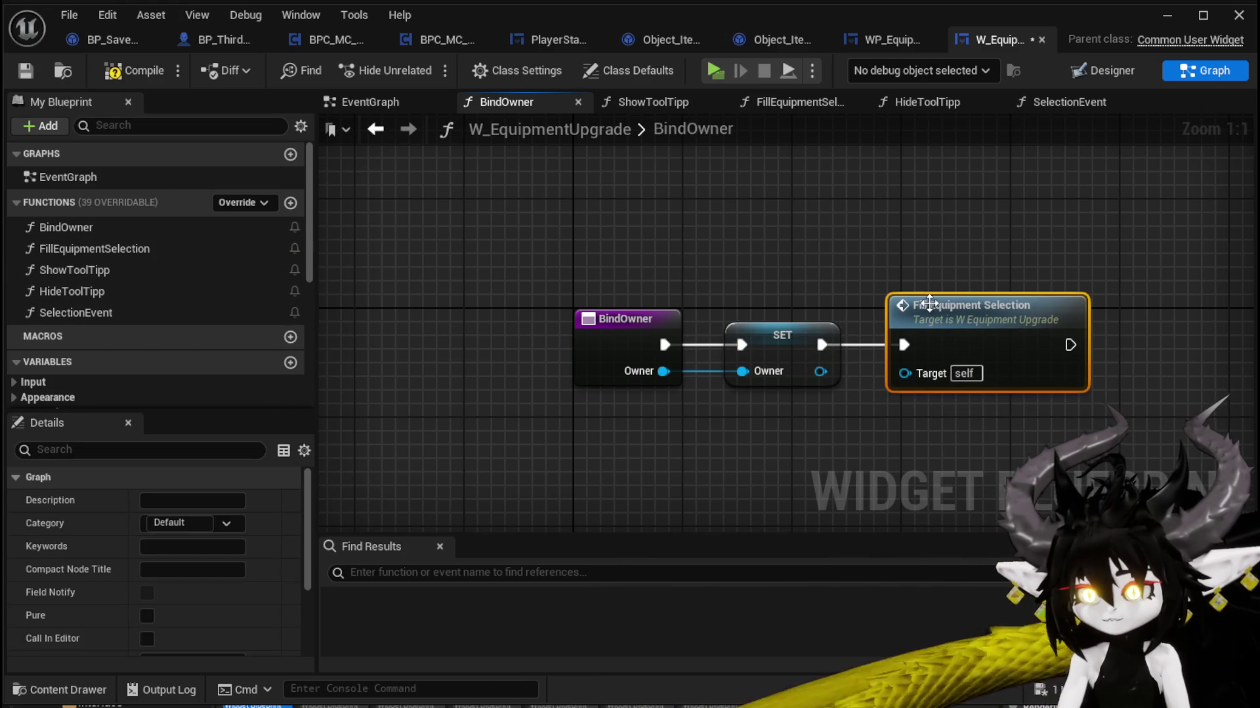
{"action": "left_click", "coordinate": [135, 71]}
{"action": "left_click", "coordinate": [25, 71]}
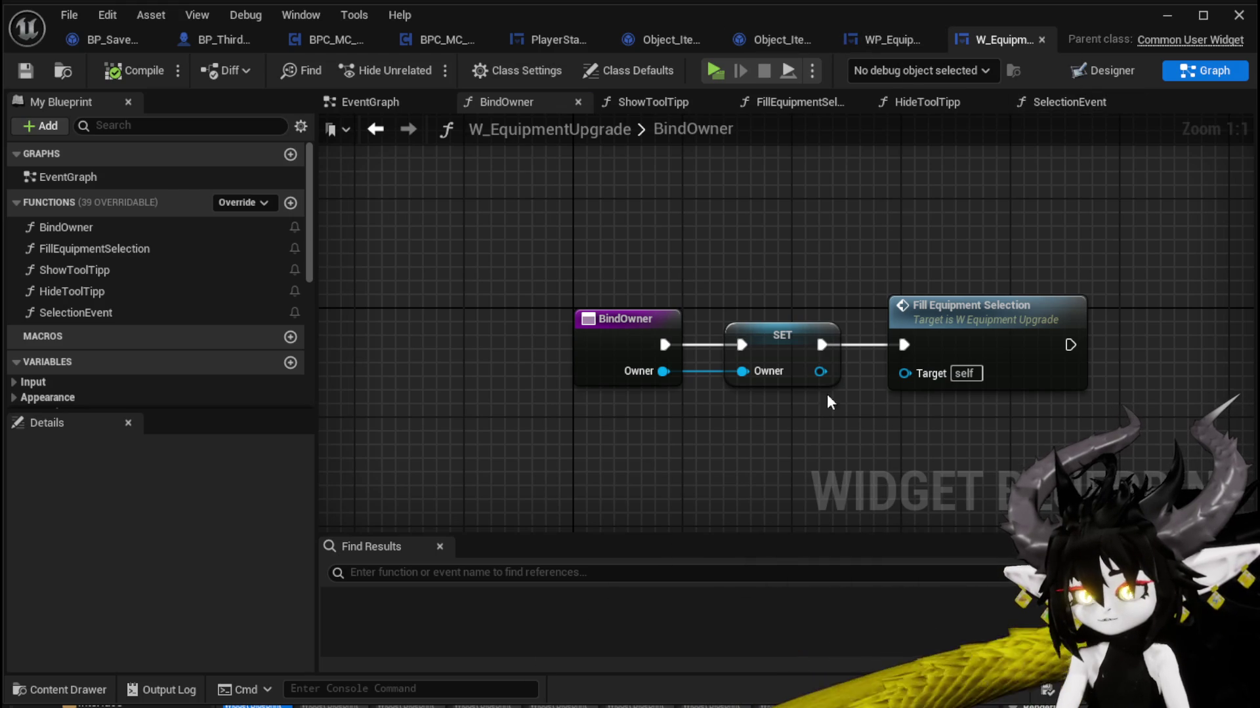
{"action": "left_click", "coordinate": [889, 30]}
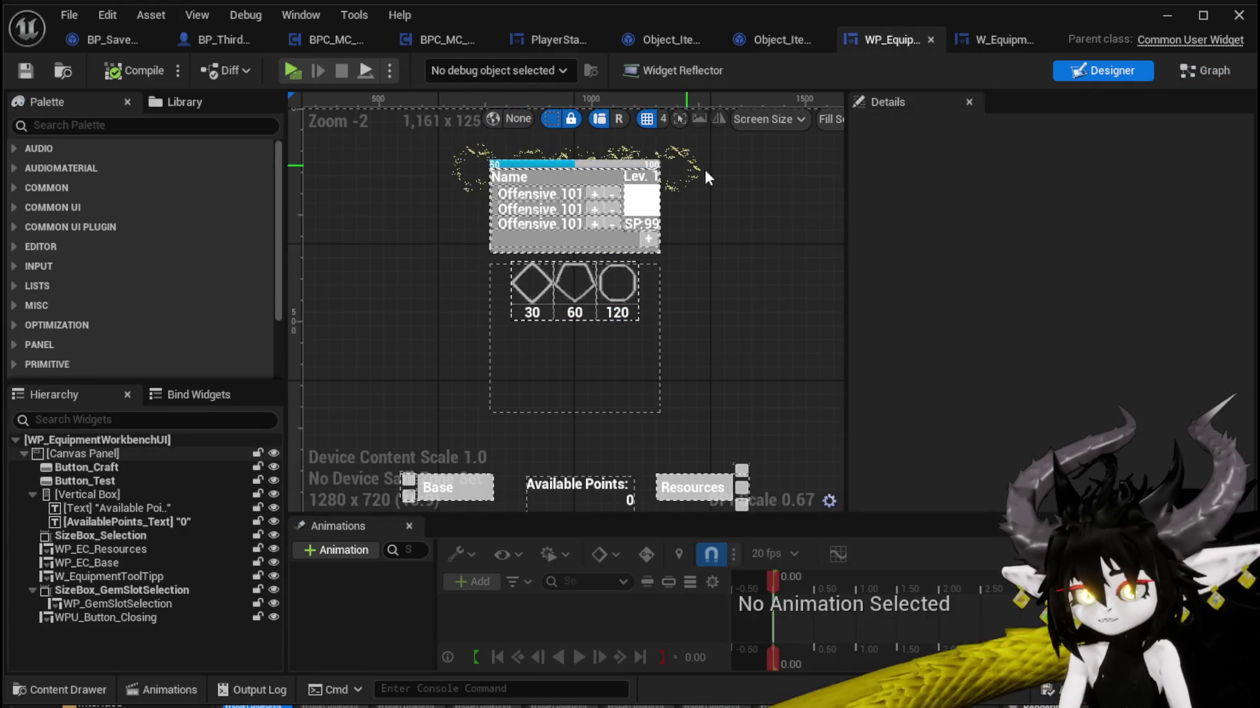
Step: Look over the WP_EquipmentWorkbenchUI designer canvas, then minimize the editor to show the level
{"action": "scroll", "coordinate": [707, 187], "scroll_direction": "down", "scroll_amount": 4}
{"action": "scroll", "coordinate": [707, 187], "scroll_direction": "up", "scroll_amount": 2}
{"action": "left_click_drag", "start_coordinate": [396, 274], "coordinate": [361, 295]}
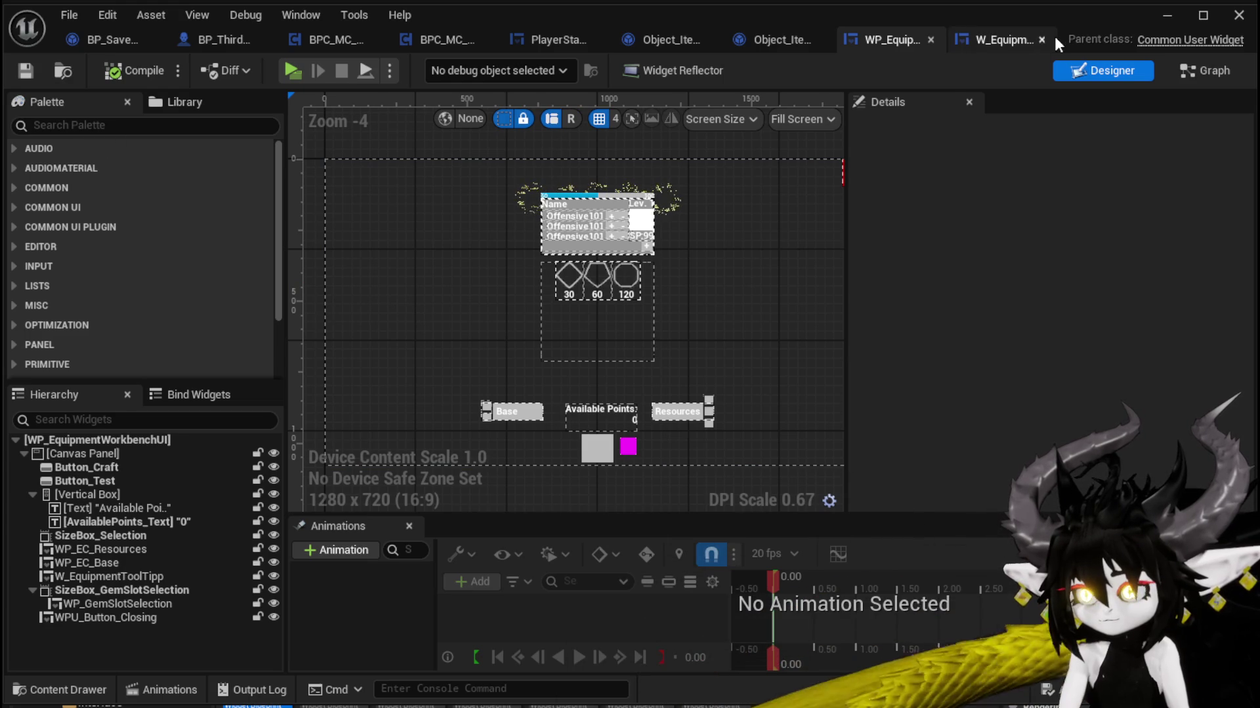
{"action": "left_click", "coordinate": [1176, 24]}
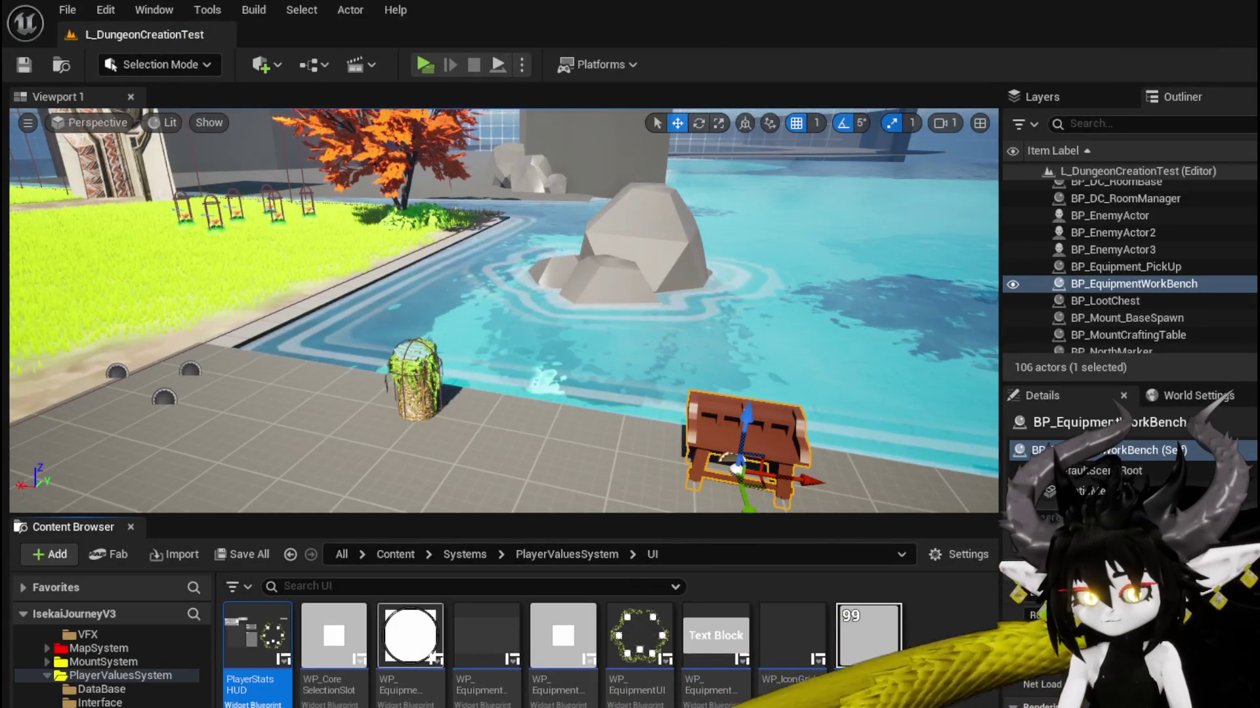
Step: Navigate the Content Browser to the EquipmentSystem UI folder
{"action": "scroll", "coordinate": [105, 662], "scroll_direction": "down", "scroll_amount": 5}
{"action": "left_click", "coordinate": [84, 702]}
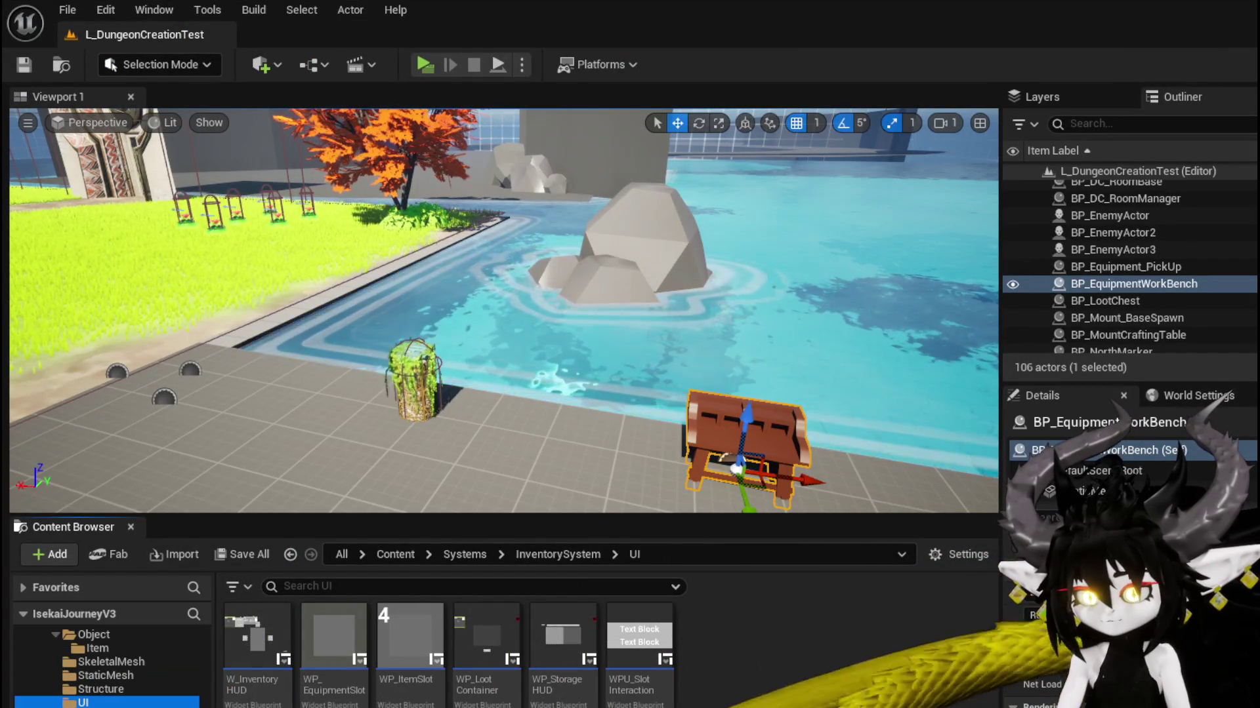
{"action": "scroll", "coordinate": [105, 663], "scroll_direction": "down", "scroll_amount": 3}
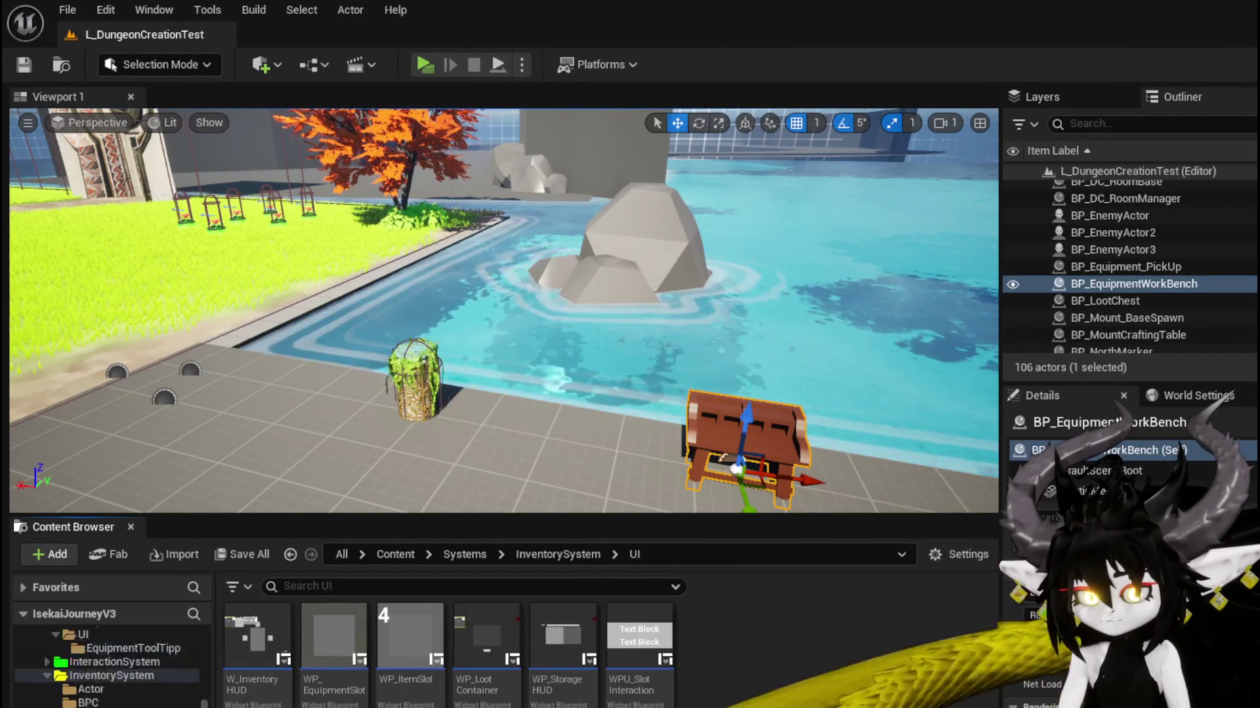
{"action": "scroll", "coordinate": [105, 663], "scroll_direction": "up", "scroll_amount": 3}
{"action": "key", "text": "alt+Left"}
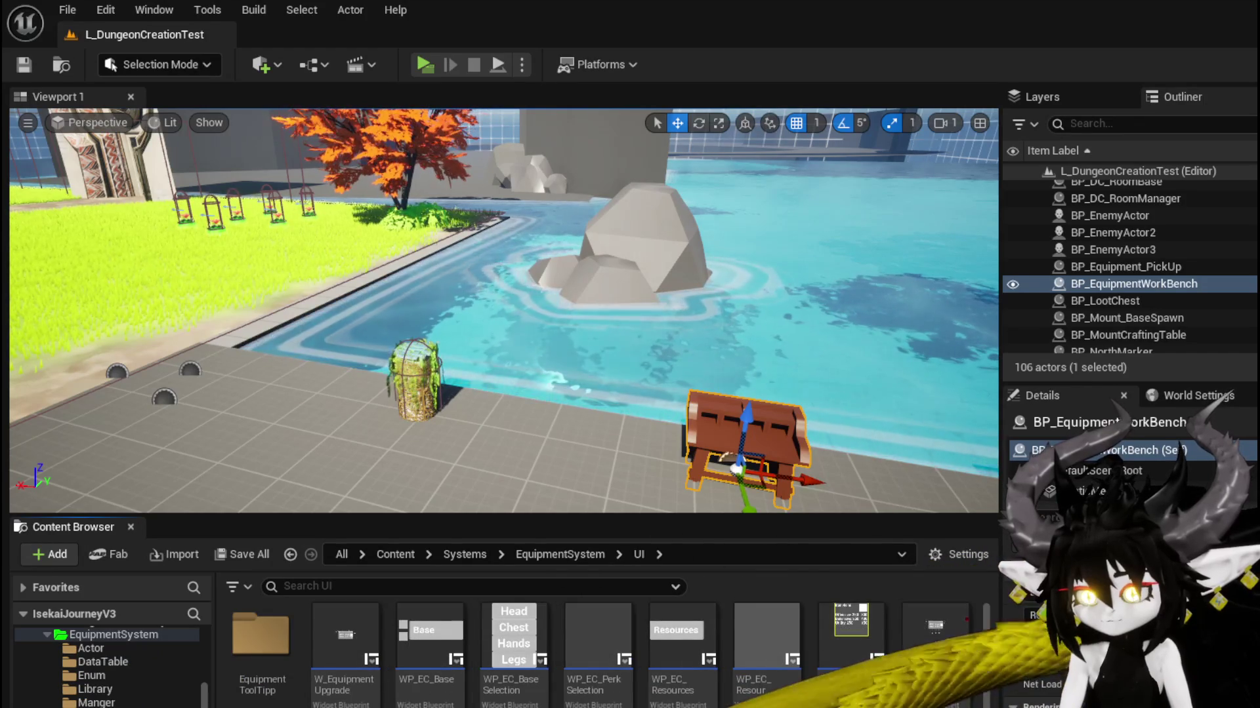
{"action": "scroll", "coordinate": [604, 656], "scroll_direction": "down", "scroll_amount": 1}
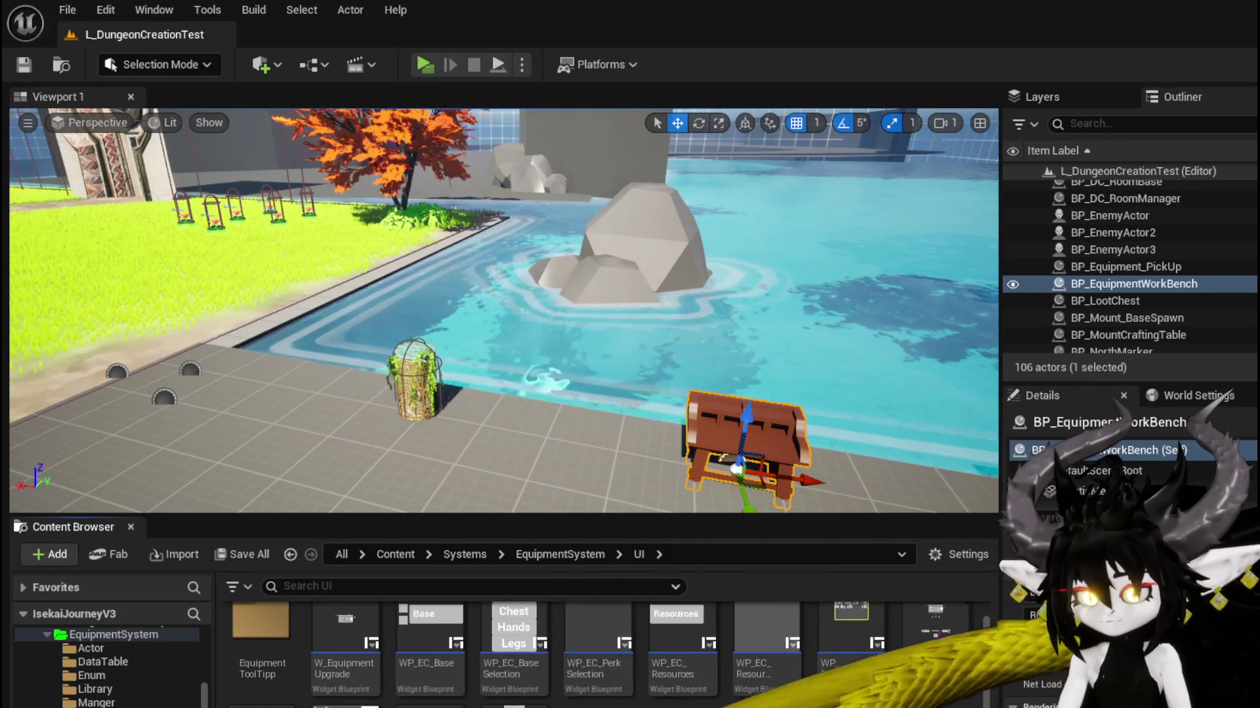
{"action": "scroll", "coordinate": [603, 656], "scroll_direction": "up", "scroll_amount": 1}
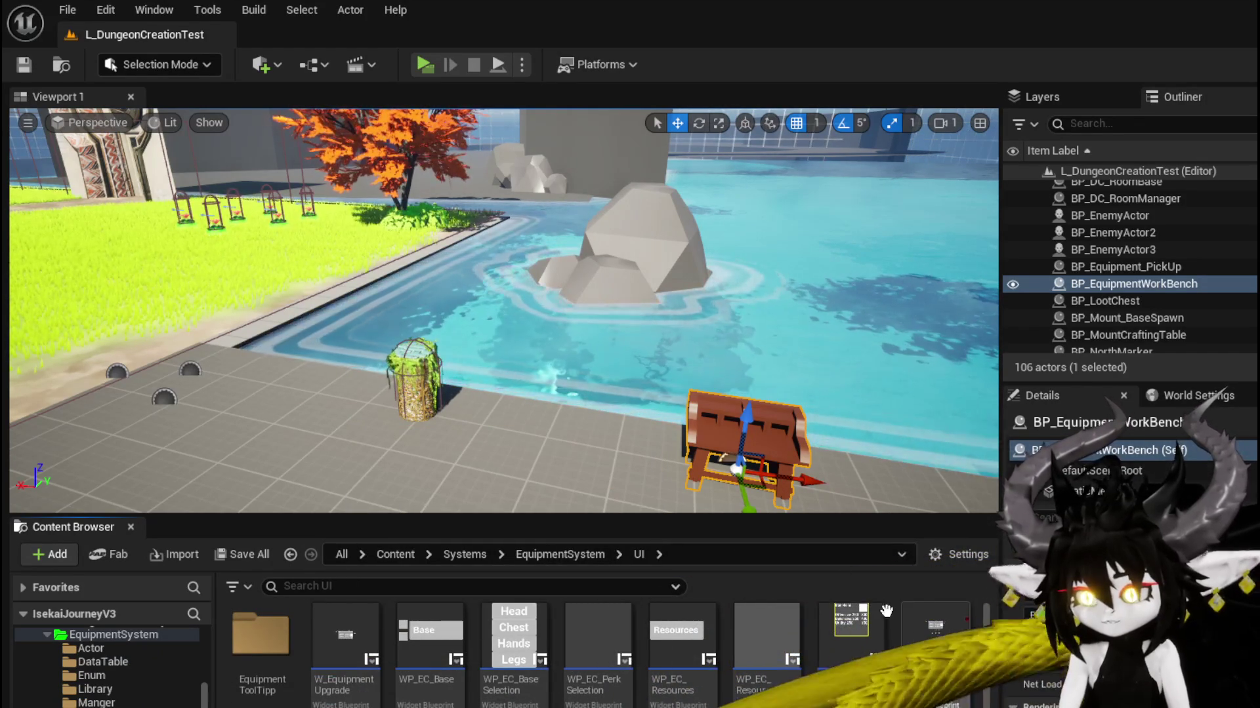
Step: Create a Widget Blueprint with CommonUserWidget as its parent class
{"action": "right_click", "coordinate": [646, 650]}
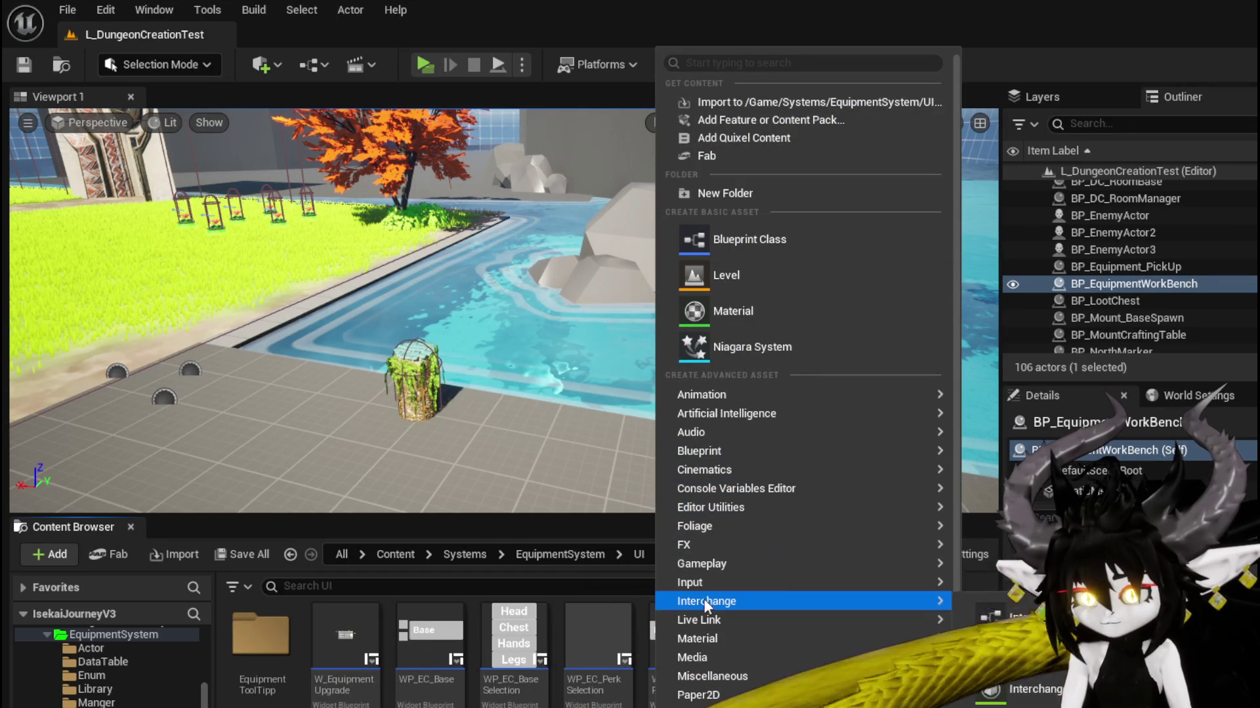
{"action": "scroll", "coordinate": [707, 695], "scroll_direction": "down", "scroll_amount": 2}
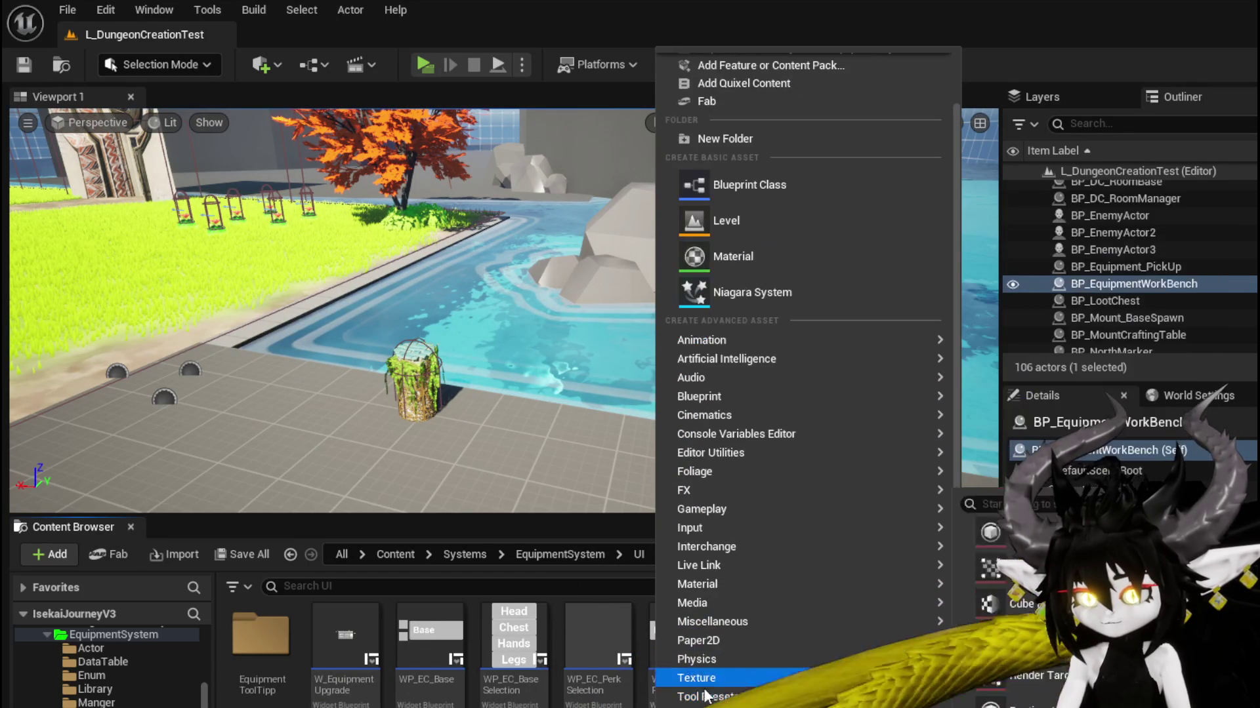
{"action": "left_click", "coordinate": [1024, 695]}
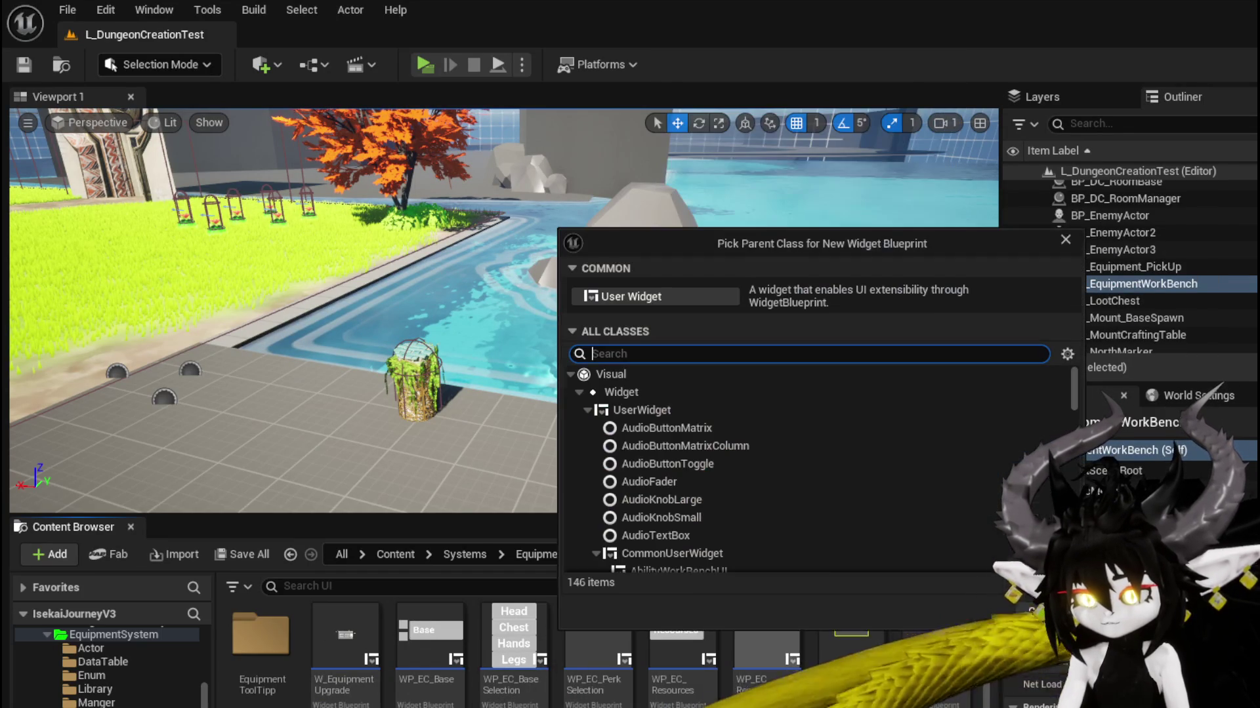
{"action": "left_click", "coordinate": [705, 557]}
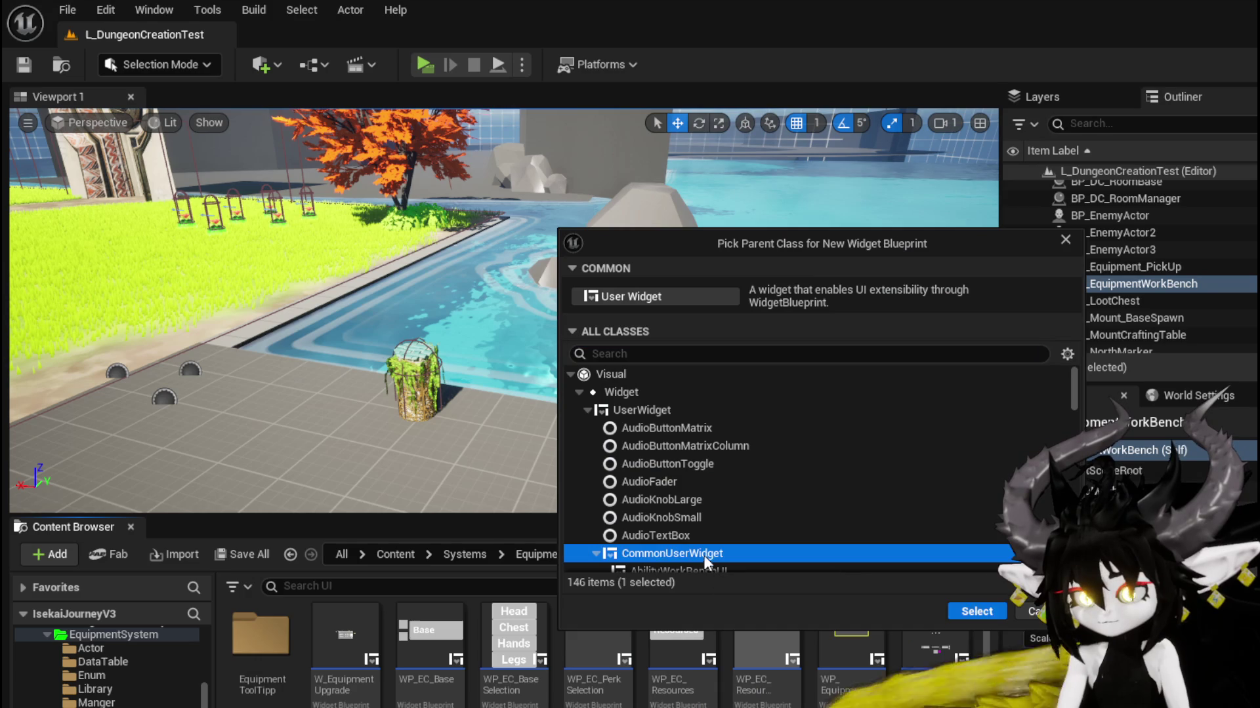
{"action": "left_click", "coordinate": [976, 612]}
{"action": "type", "text": "WP"}
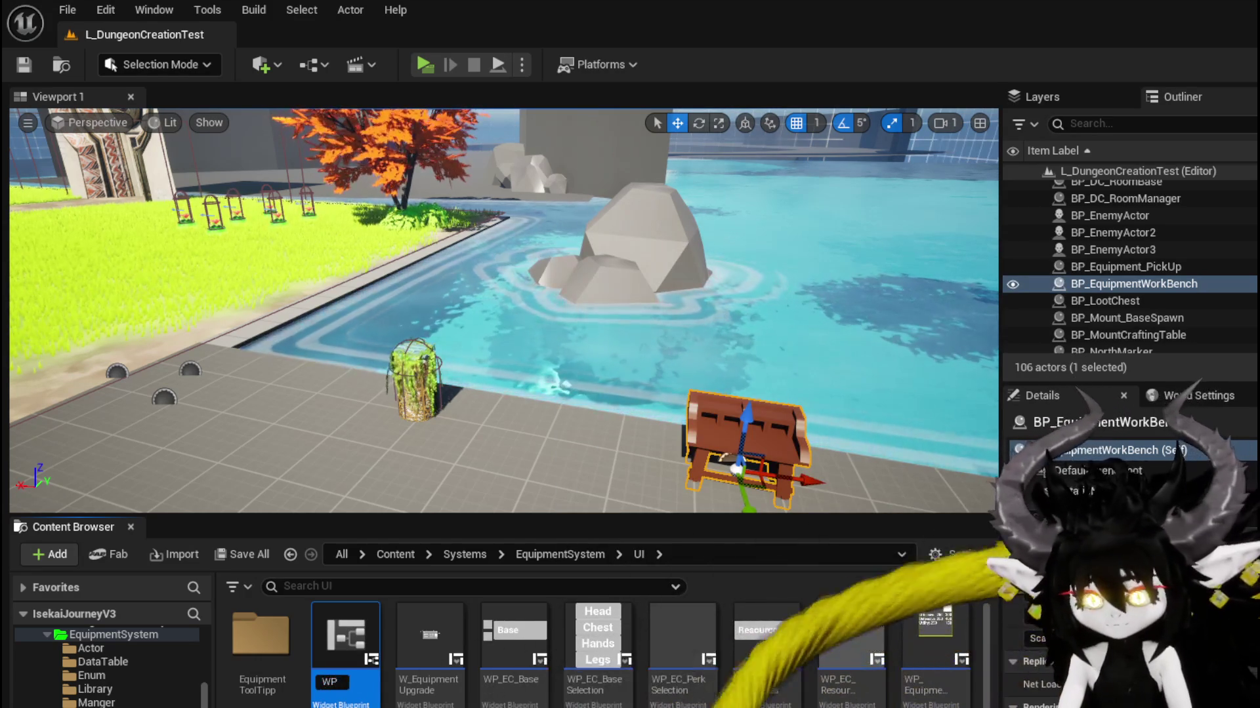
Step: Finish naming the asset WP_EquipmentInteractionHUD and save it with Save Selected
{"action": "type", "text": "_"}
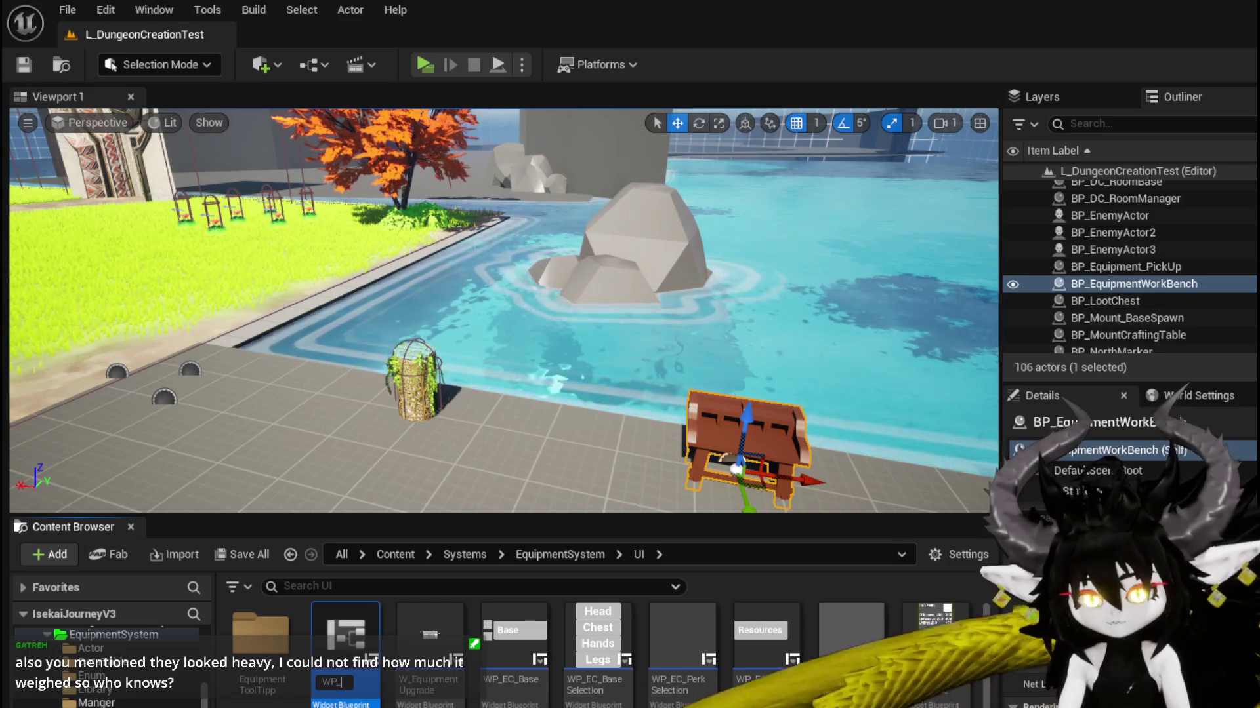
{"action": "type", "text": "Equip"}
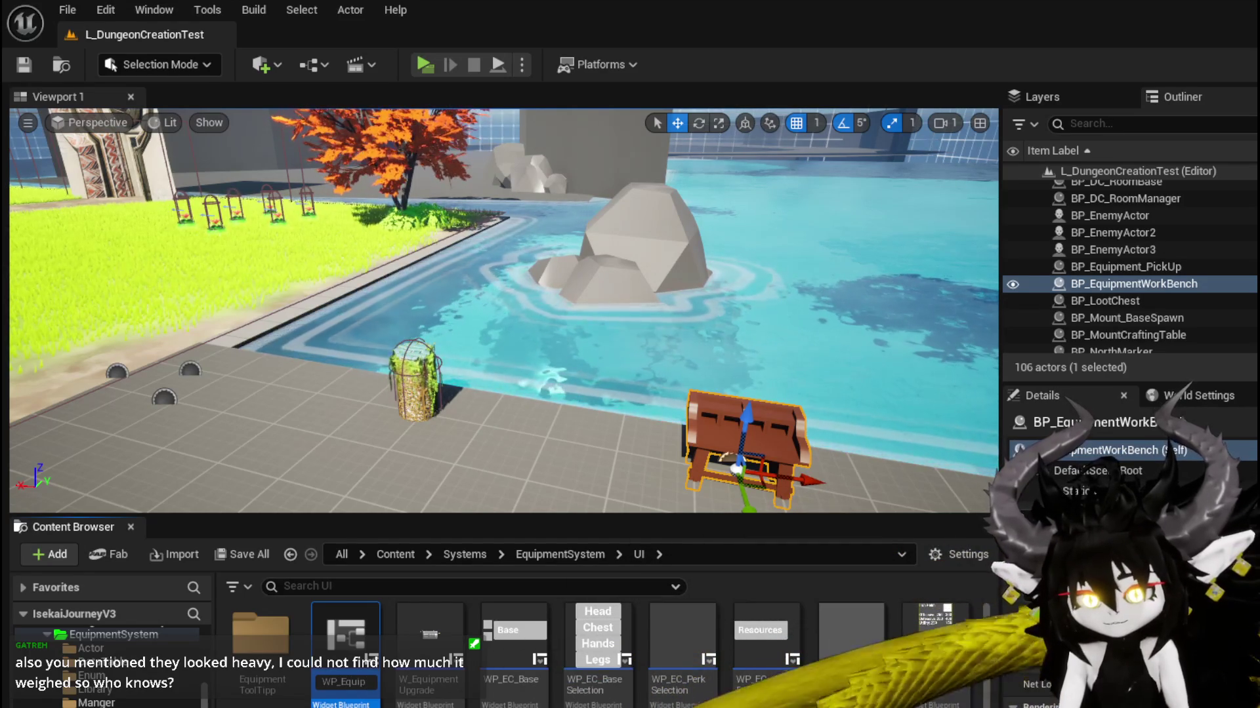
{"action": "type", "text": "ment"}
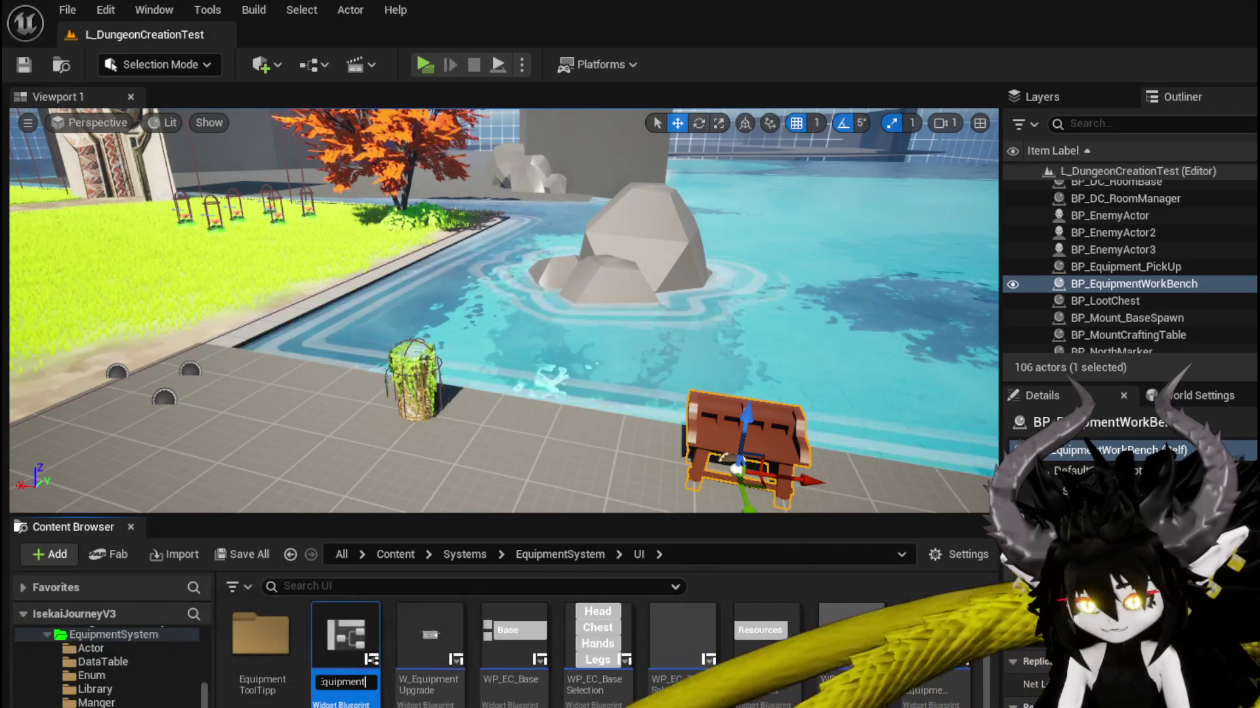
{"action": "type", "text": "I"}
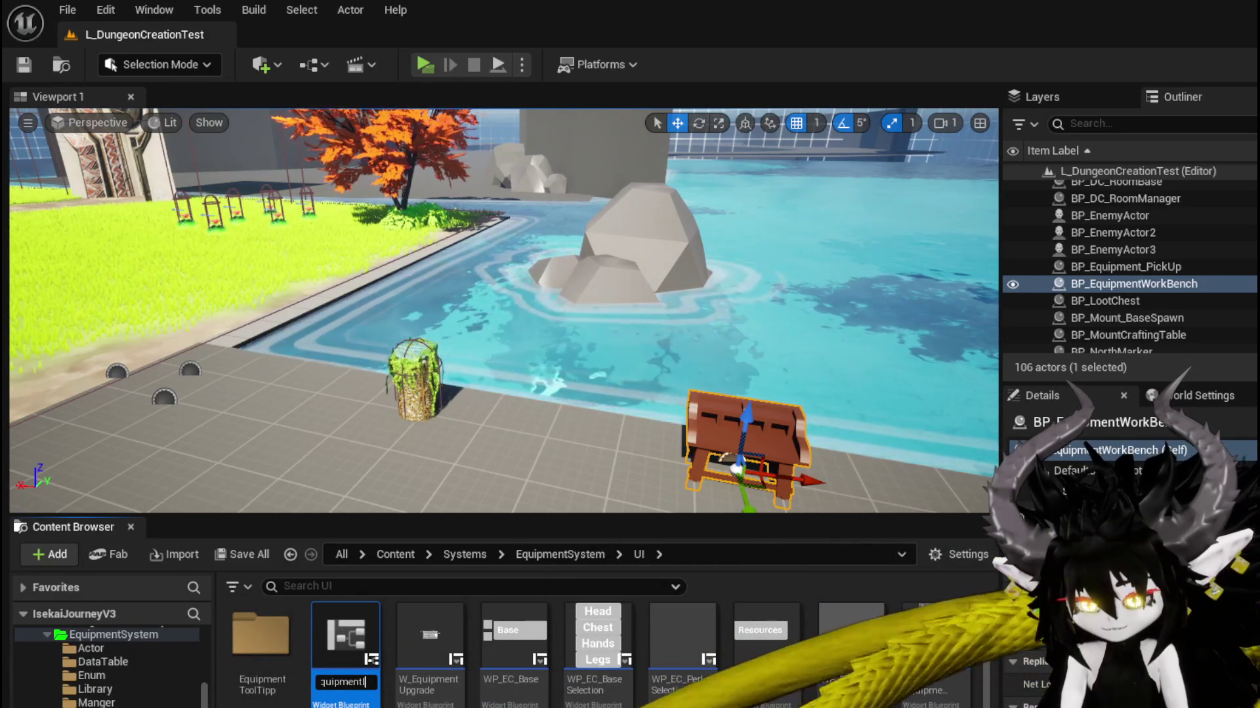
{"action": "type", "text": "nteractionH"}
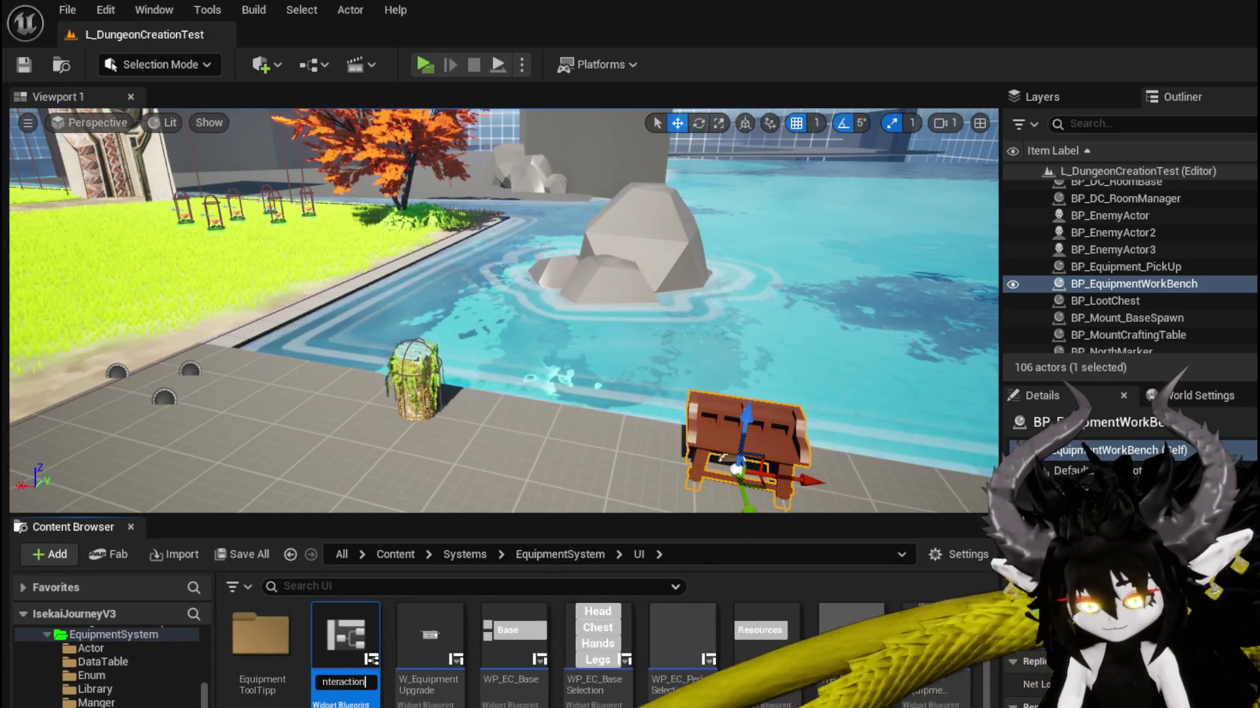
{"action": "key", "text": "Return"}
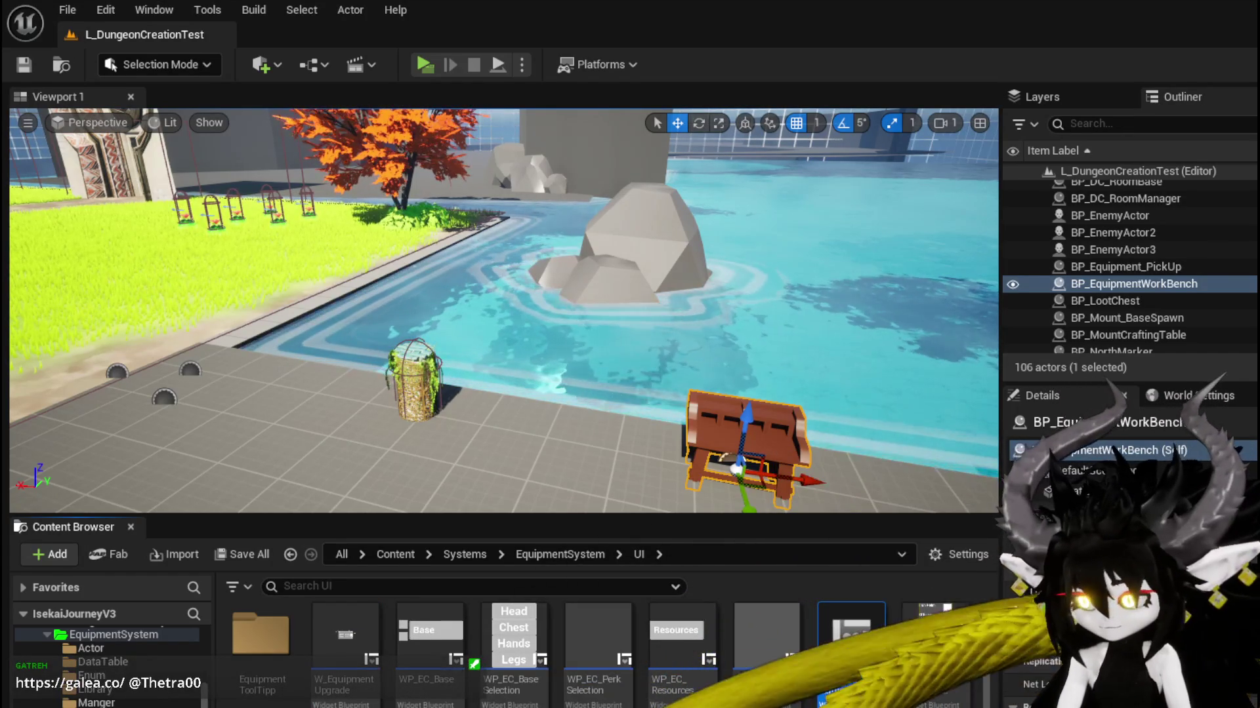
{"action": "key", "text": "ctrl+shift+s"}
{"action": "key", "text": "Return"}
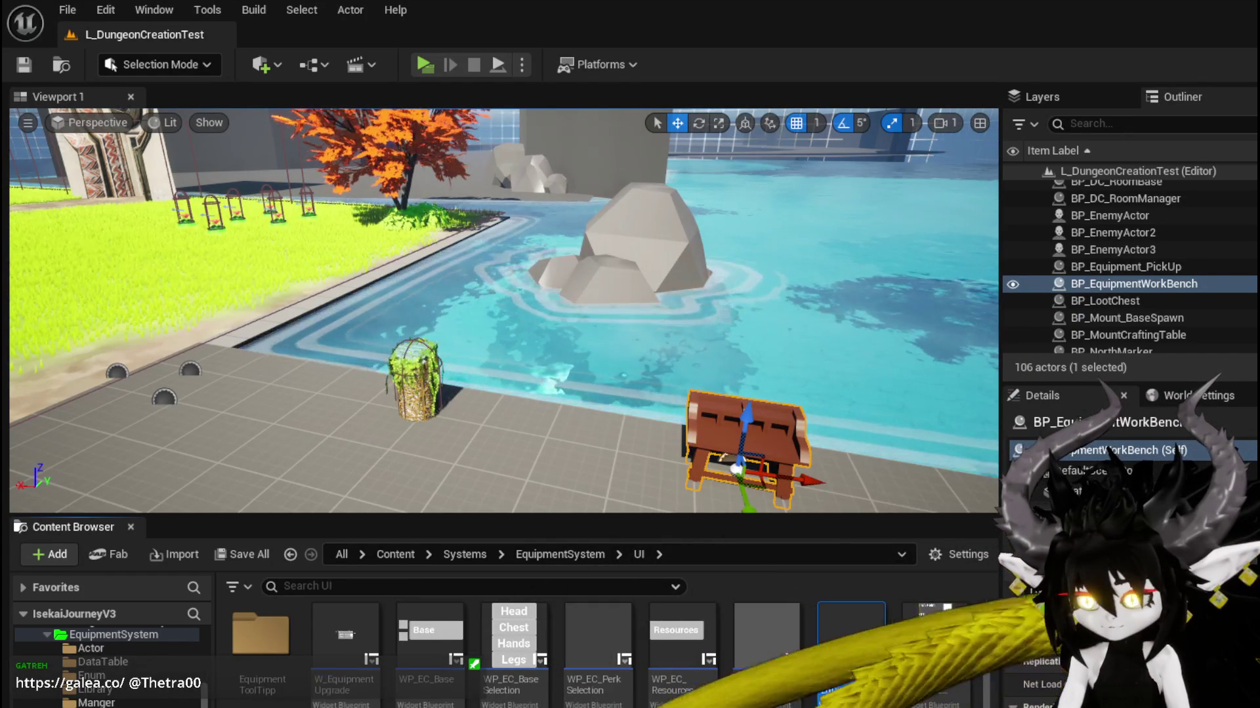
Step: Open WP_EquipmentInteractionHUD and add a Canvas Panel holding a Horizontal Box
{"action": "double_click", "coordinate": [845, 648]}
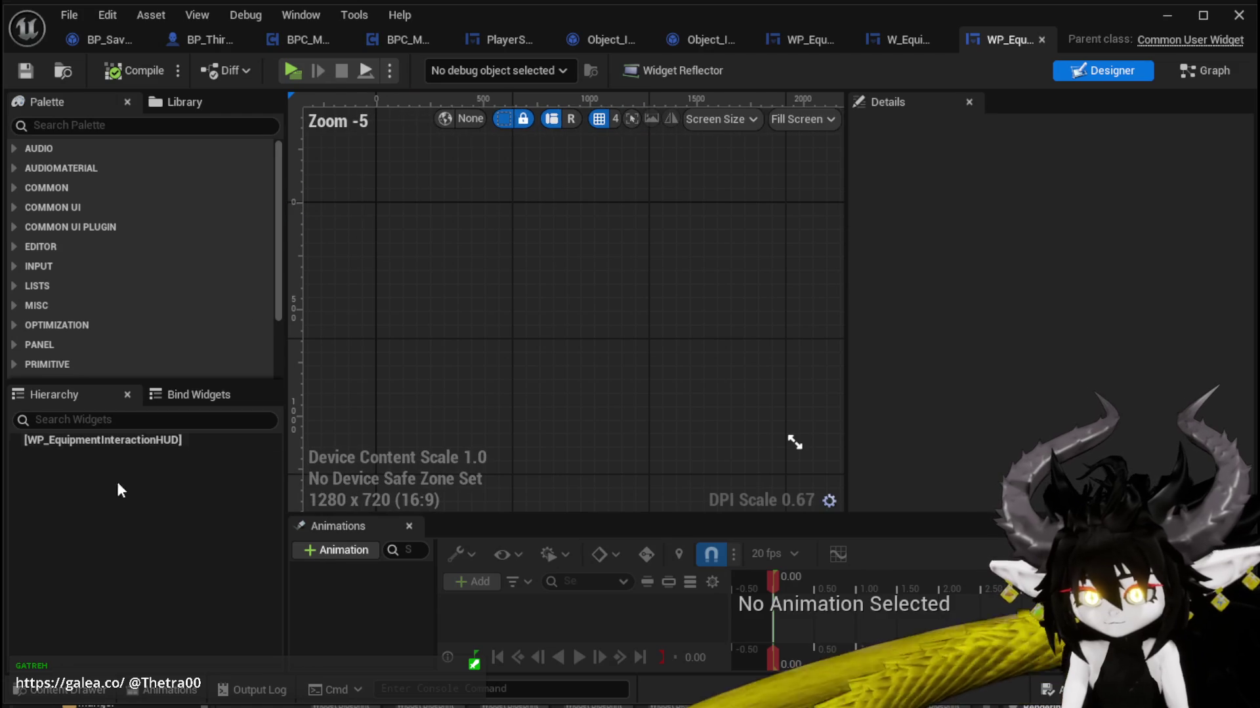
{"action": "left_click", "coordinate": [78, 126]}
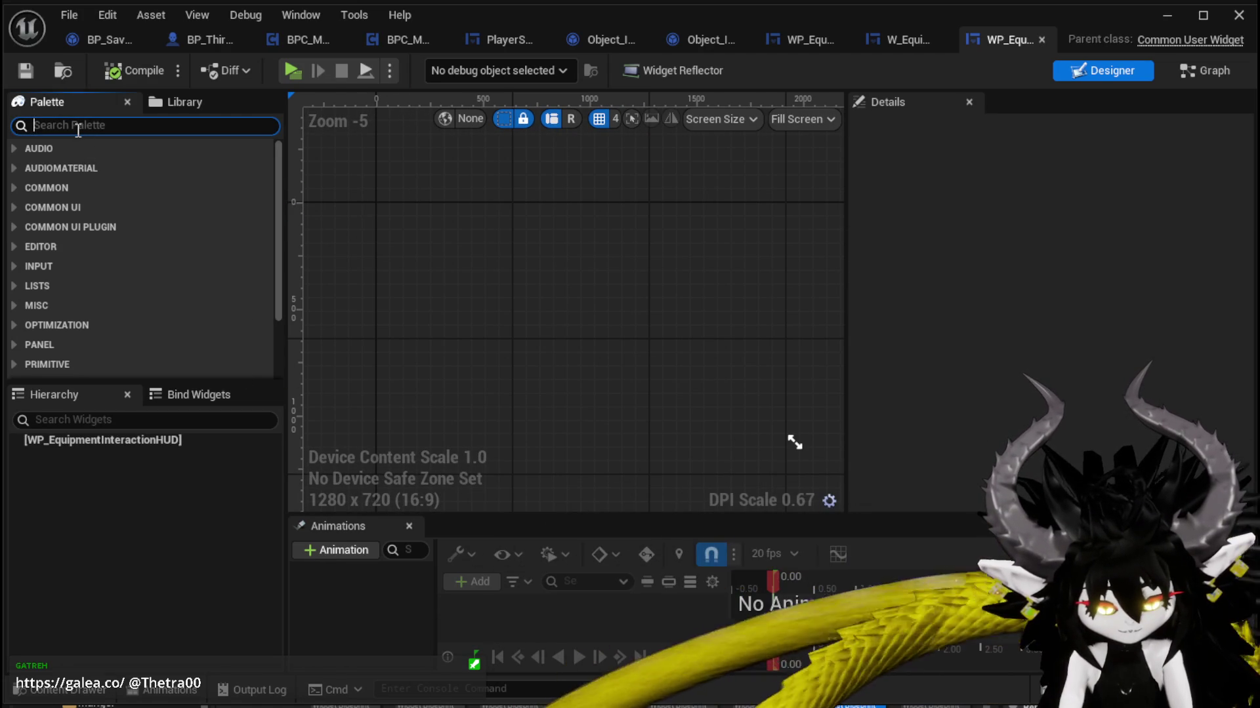
{"action": "type", "text": "Can"}
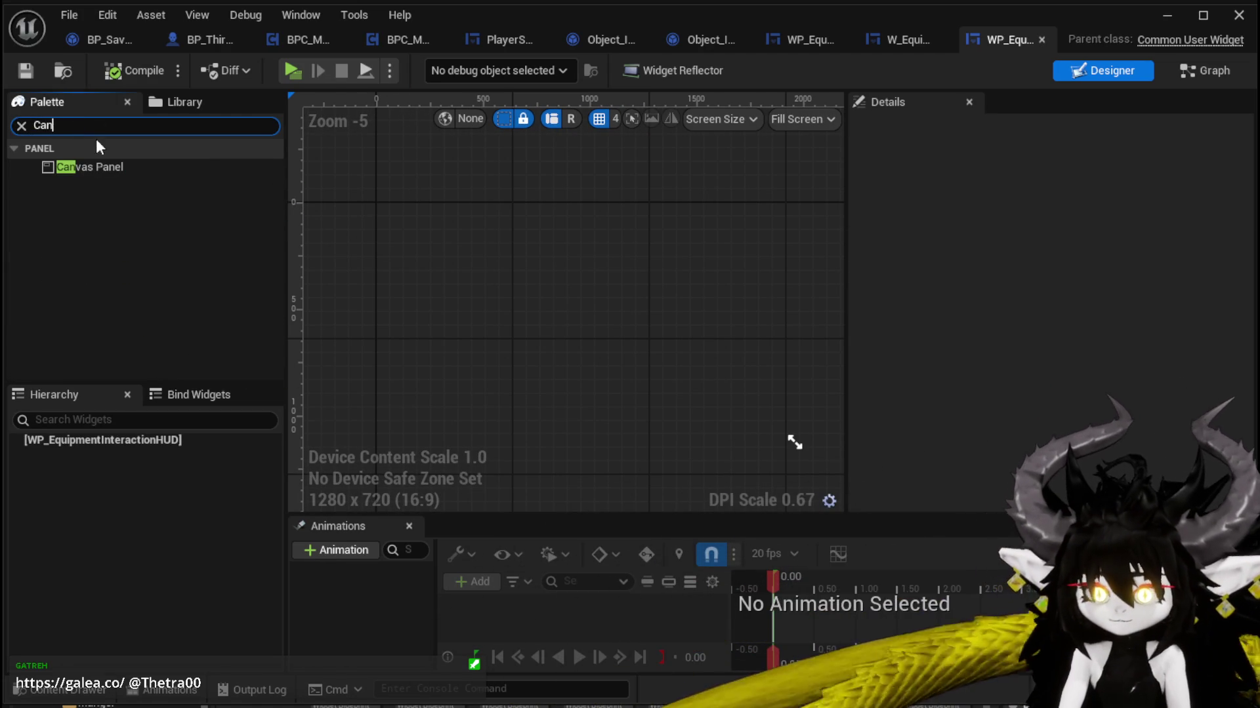
{"action": "mouse_move", "coordinate": [99, 167]}
{"action": "left_mouse_down"}
{"action": "mouse_move", "coordinate": [172, 359]}
{"action": "mouse_move", "coordinate": [172, 444]}
{"action": "left_mouse_up"}
{"action": "left_click", "coordinate": [85, 125]}
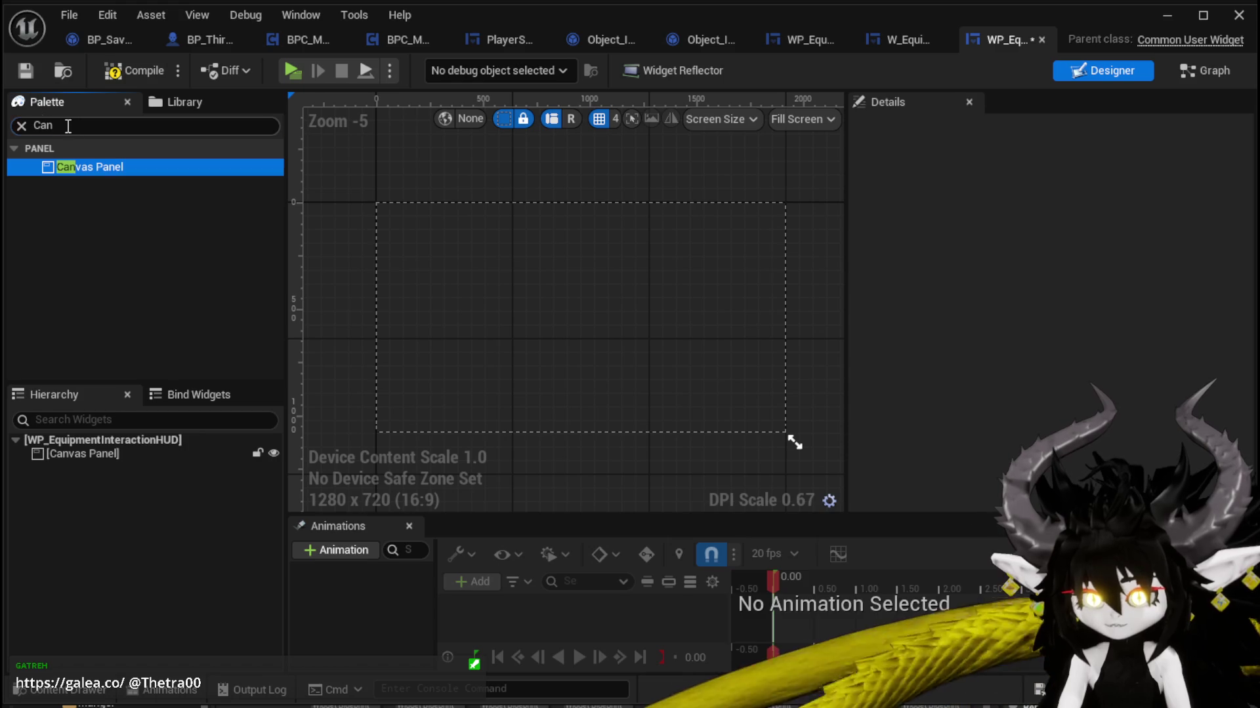
{"action": "type", "text": "Verti"}
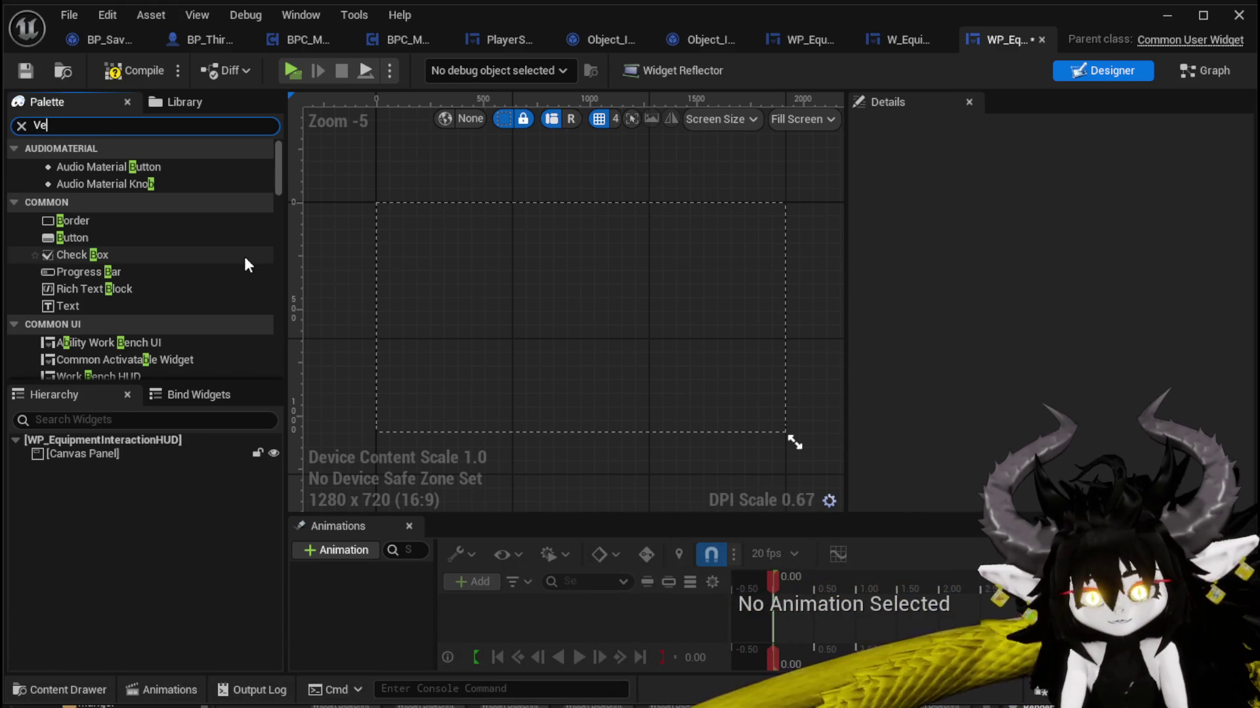
{"action": "key", "text": "BackSpace"}
{"action": "key", "text": "BackSpace"}
{"action": "key", "text": "BackSpace"}
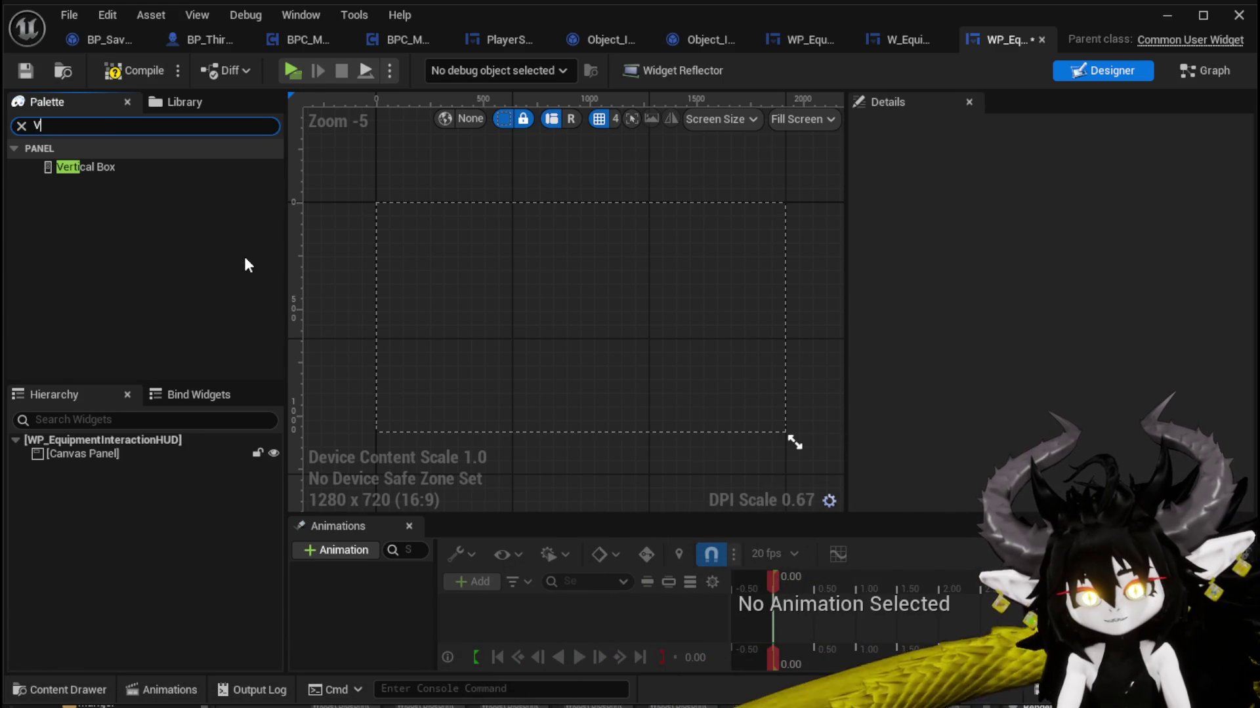
{"action": "type", "text": "Hi"}
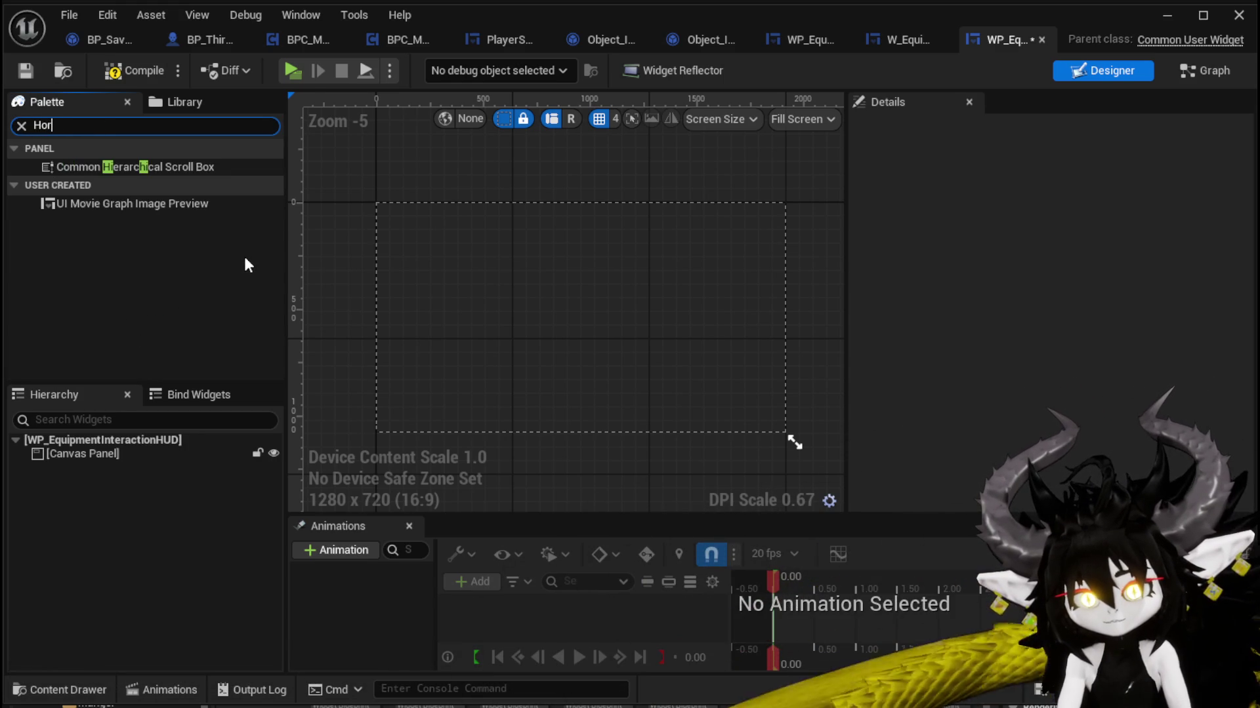
{"action": "type", "text": "i"}
{"action": "mouse_move", "coordinate": [96, 167]}
{"action": "left_mouse_down"}
{"action": "mouse_move", "coordinate": [91, 459]}
{"action": "mouse_move", "coordinate": [76, 451]}
{"action": "left_mouse_up"}
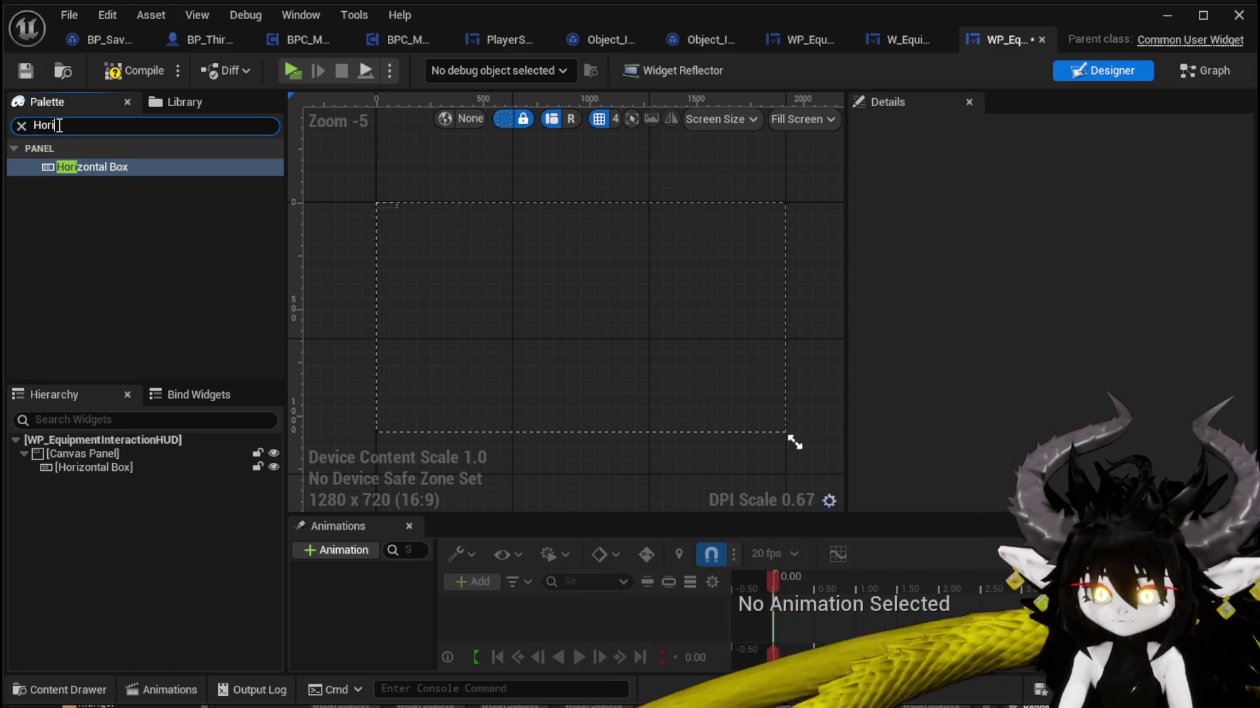
Step: Add two Buttons to the Horizontal Box, each containing a Text block
{"action": "type", "text": "B"}
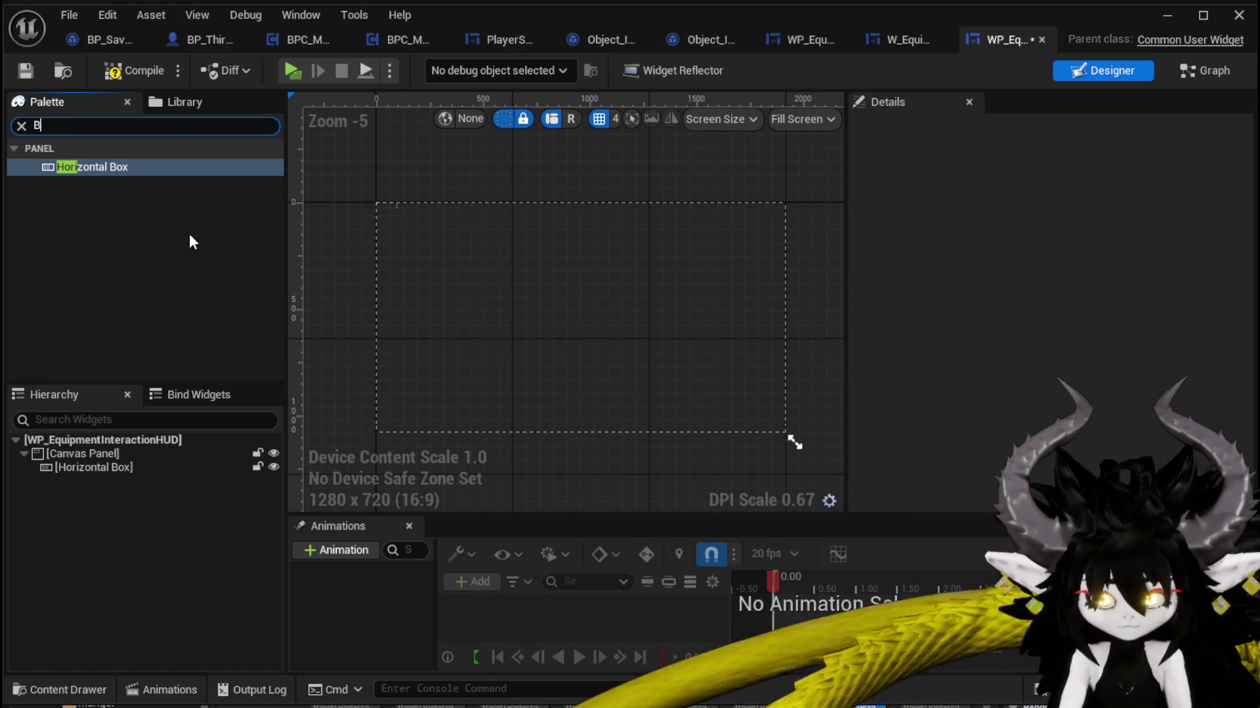
{"action": "type", "text": "utton"}
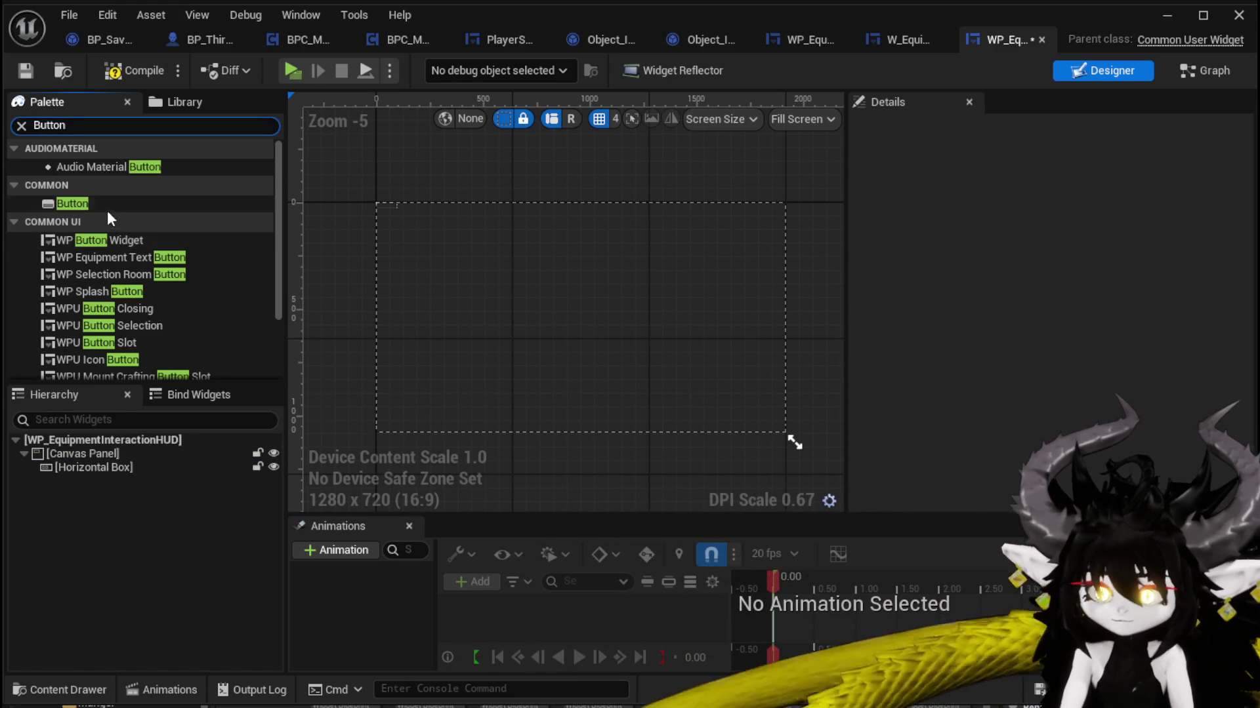
{"action": "mouse_move", "coordinate": [99, 205]}
{"action": "left_mouse_down"}
{"action": "mouse_move", "coordinate": [127, 306]}
{"action": "mouse_move", "coordinate": [92, 467]}
{"action": "left_mouse_up"}
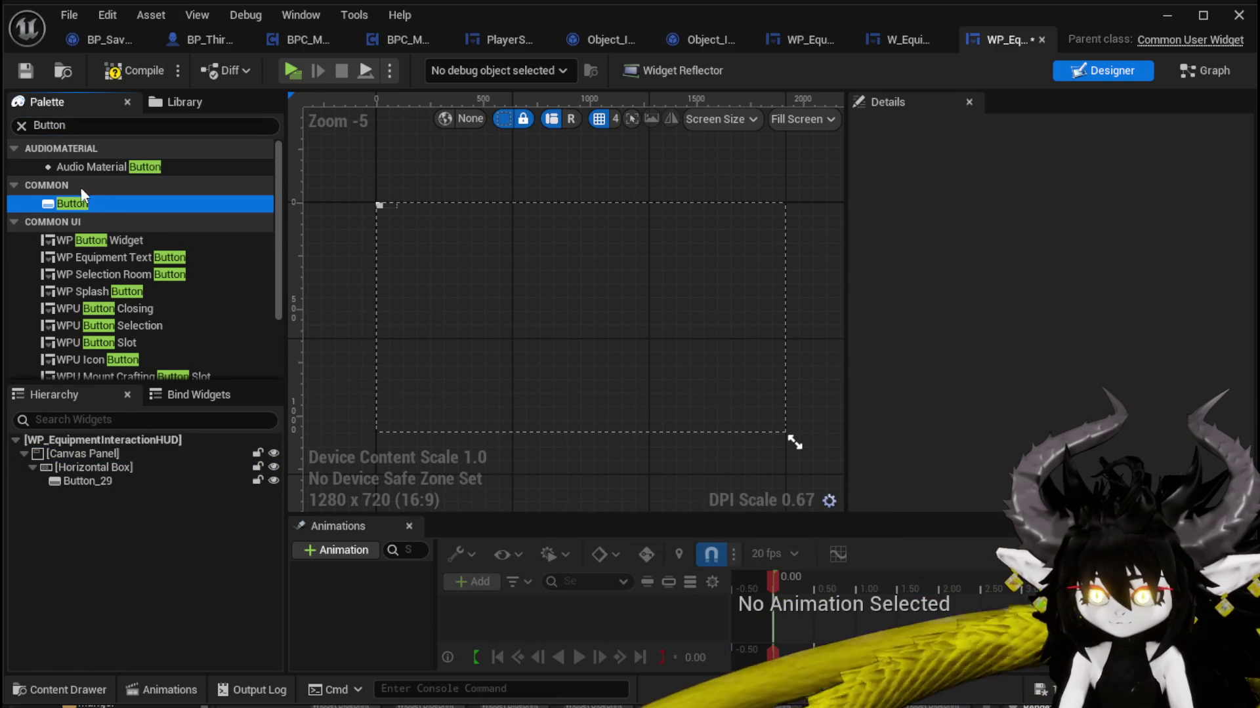
{"action": "left_click_drag", "start_coordinate": [69, 204], "coordinate": [98, 467]}
{"action": "scroll", "coordinate": [393, 218], "scroll_direction": "up", "scroll_amount": 7}
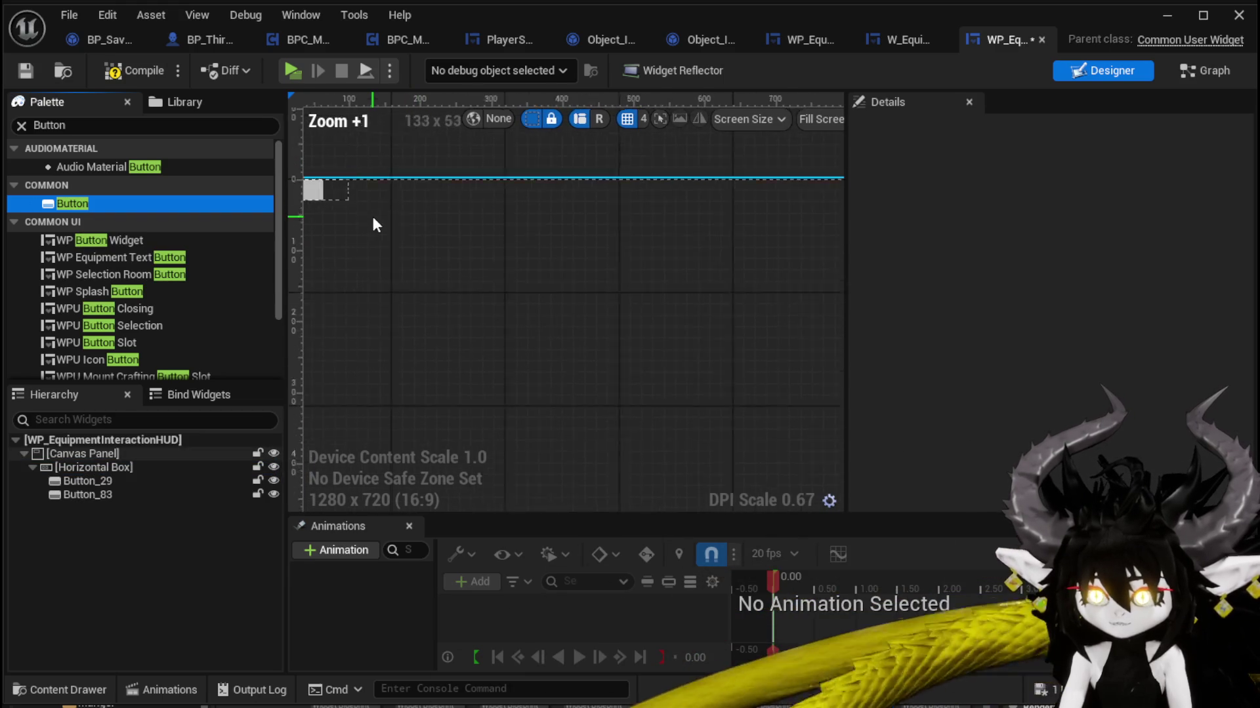
{"action": "left_click", "coordinate": [75, 126]}
{"action": "type", "text": "T"}
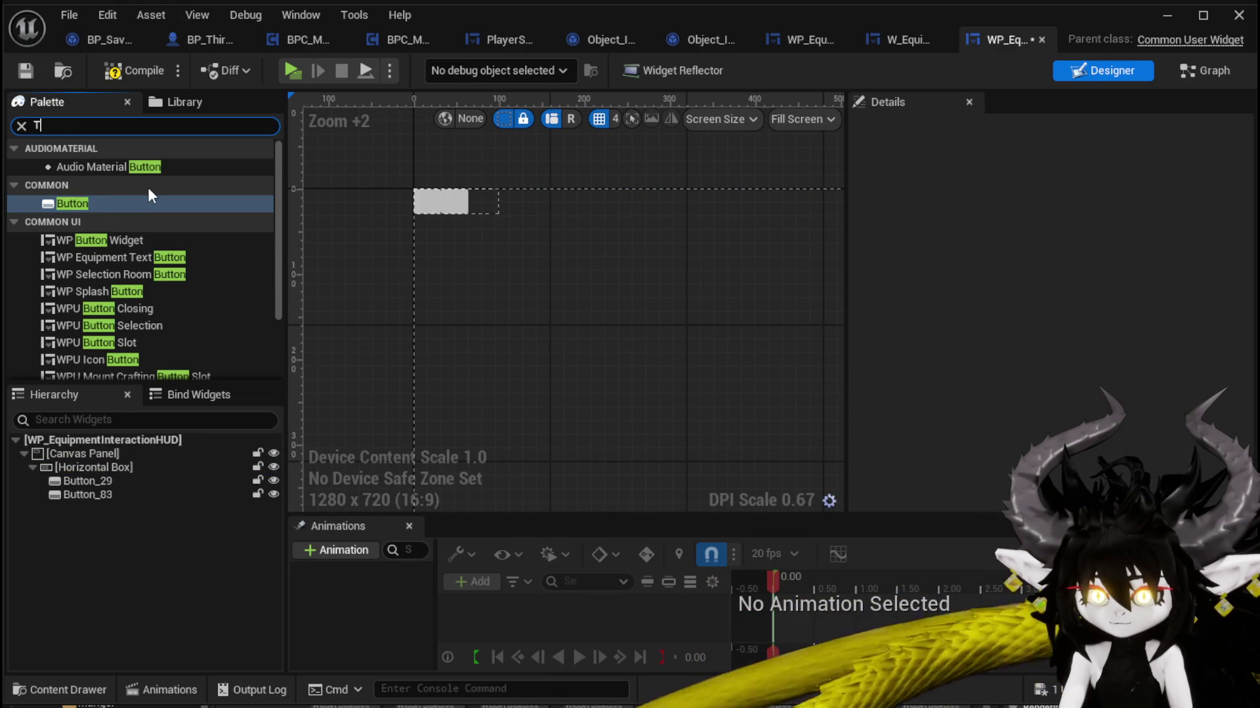
{"action": "type", "text": "ext"}
{"action": "mouse_move", "coordinate": [103, 184]}
{"action": "left_mouse_down"}
{"action": "mouse_move", "coordinate": [164, 483]}
{"action": "mouse_move", "coordinate": [109, 482]}
{"action": "left_mouse_up"}
{"action": "left_click_drag", "start_coordinate": [70, 188], "coordinate": [76, 506]}
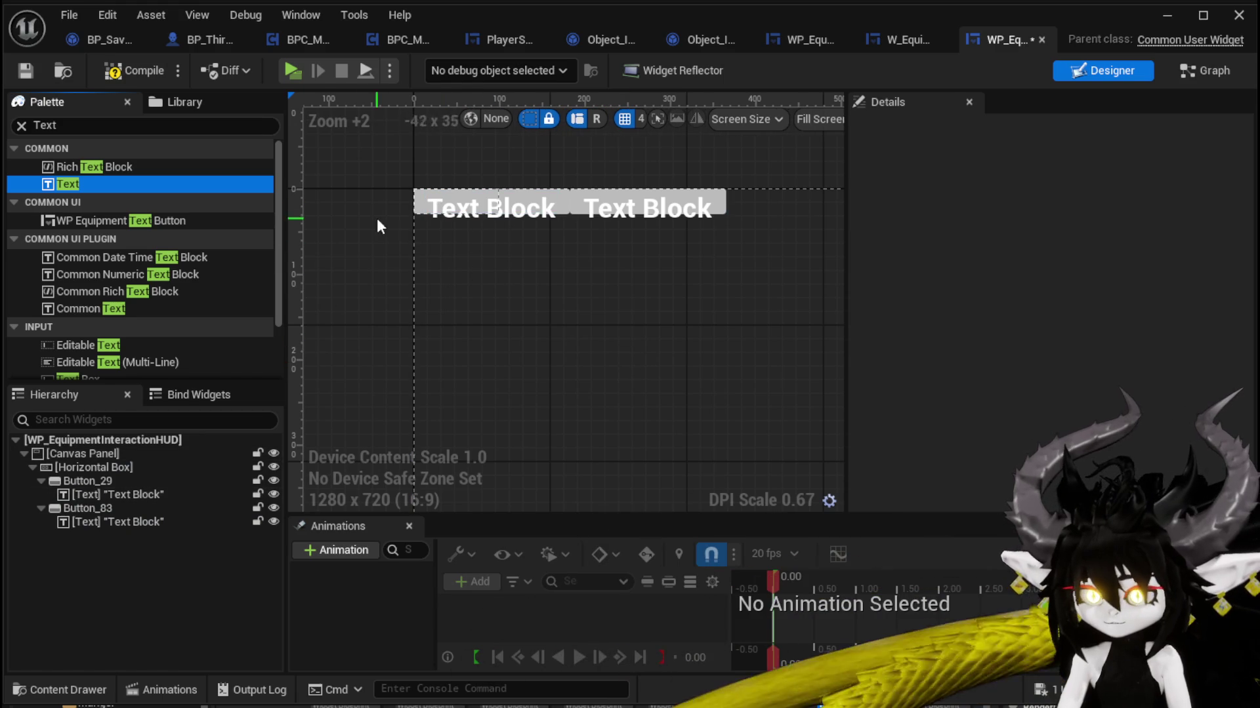
Step: Set the Horizontal Box height to 40 and widen it to about 367
{"action": "left_click", "coordinate": [85, 470]}
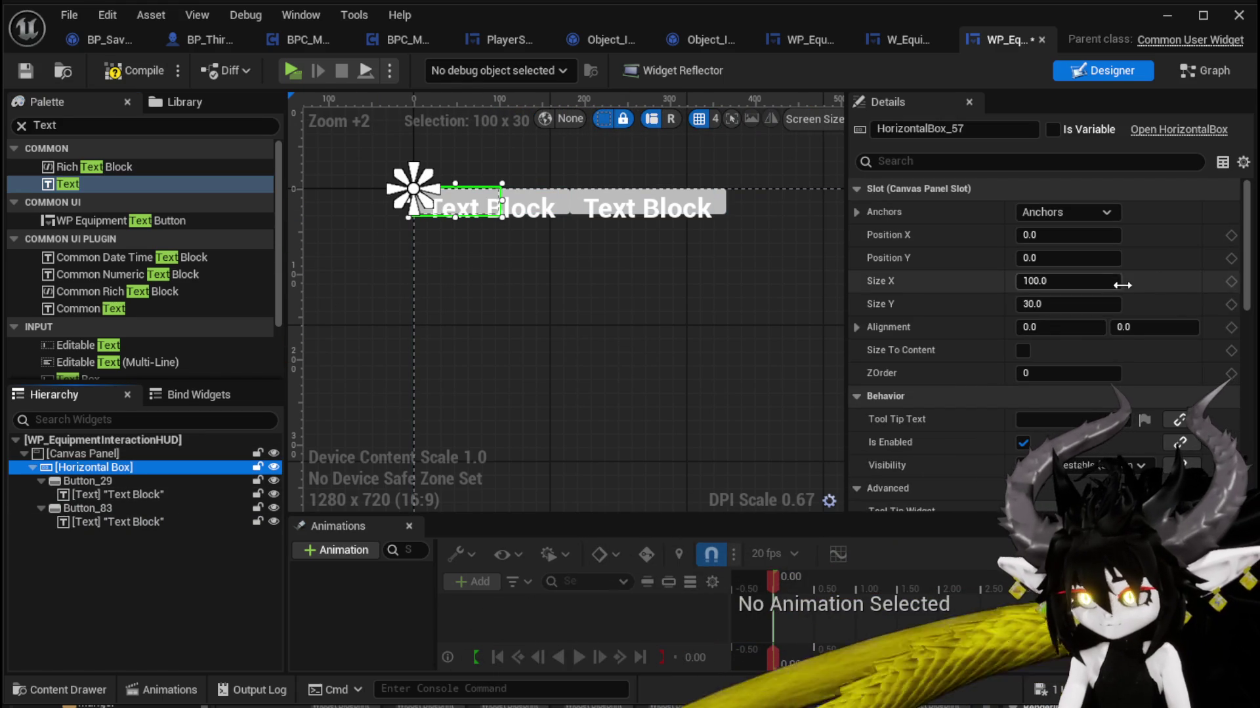
{"action": "left_click", "coordinate": [1089, 306]}
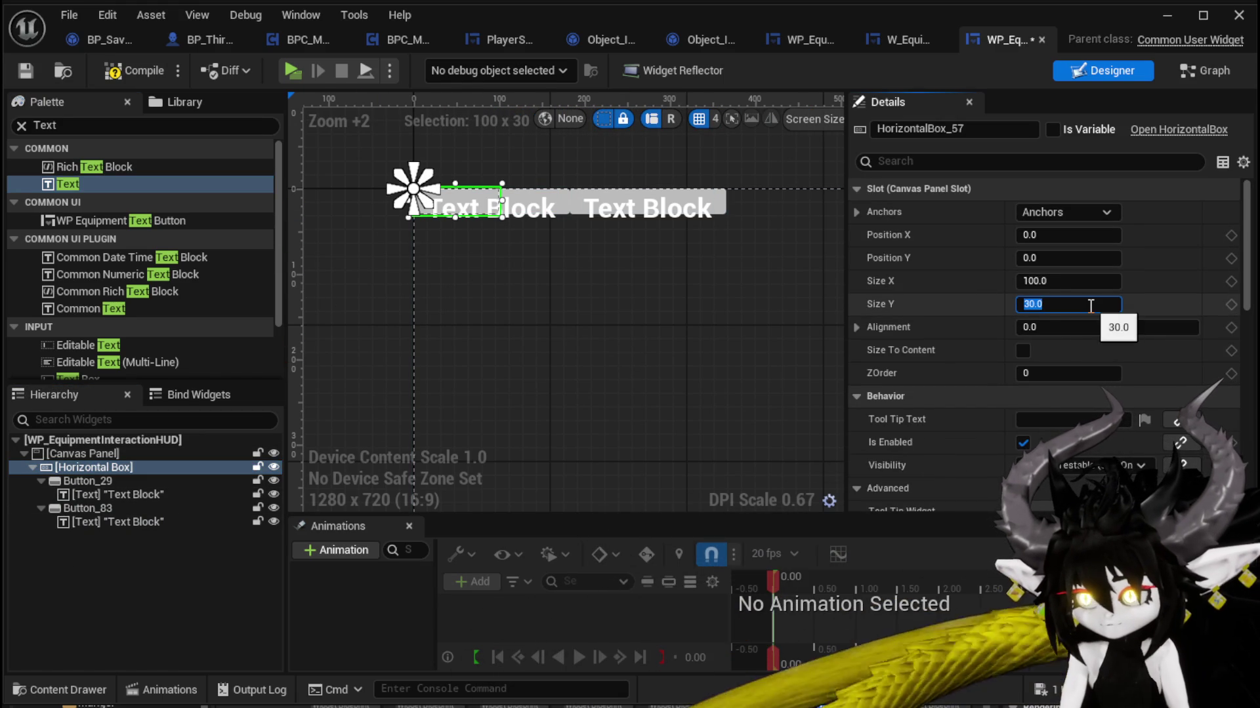
{"action": "type", "text": "80"}
{"action": "key", "text": "Return"}
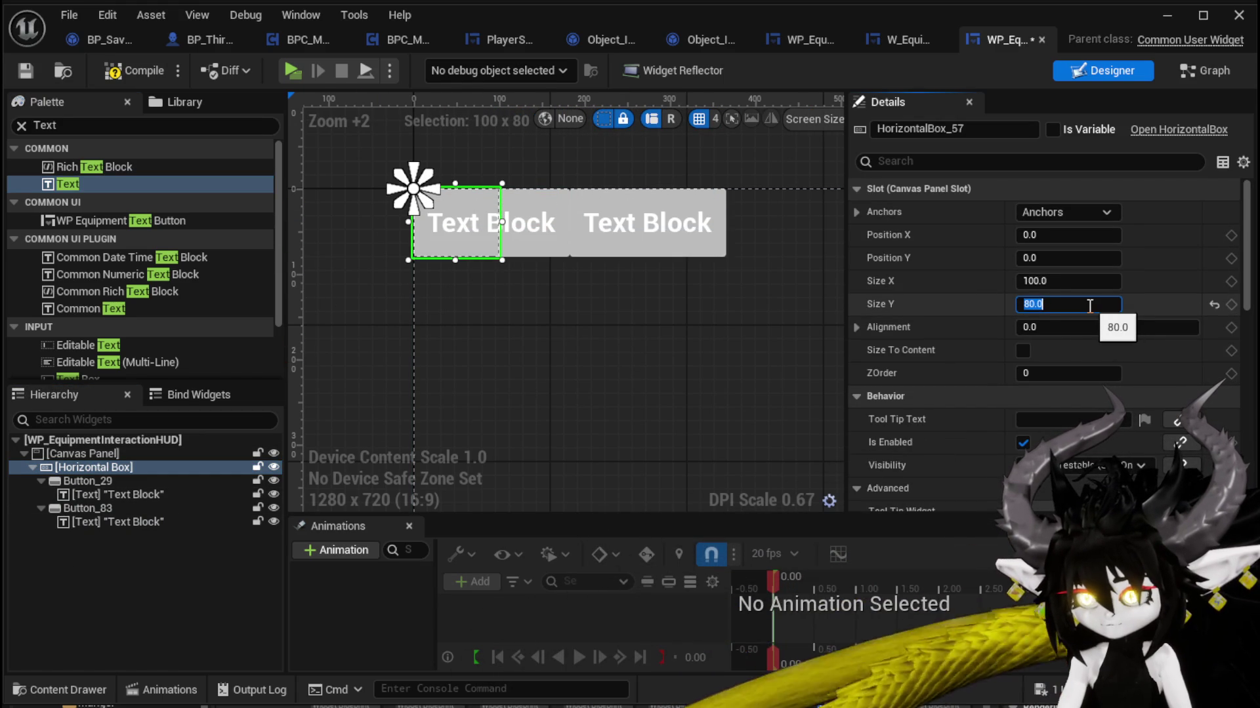
{"action": "key", "text": "Return"}
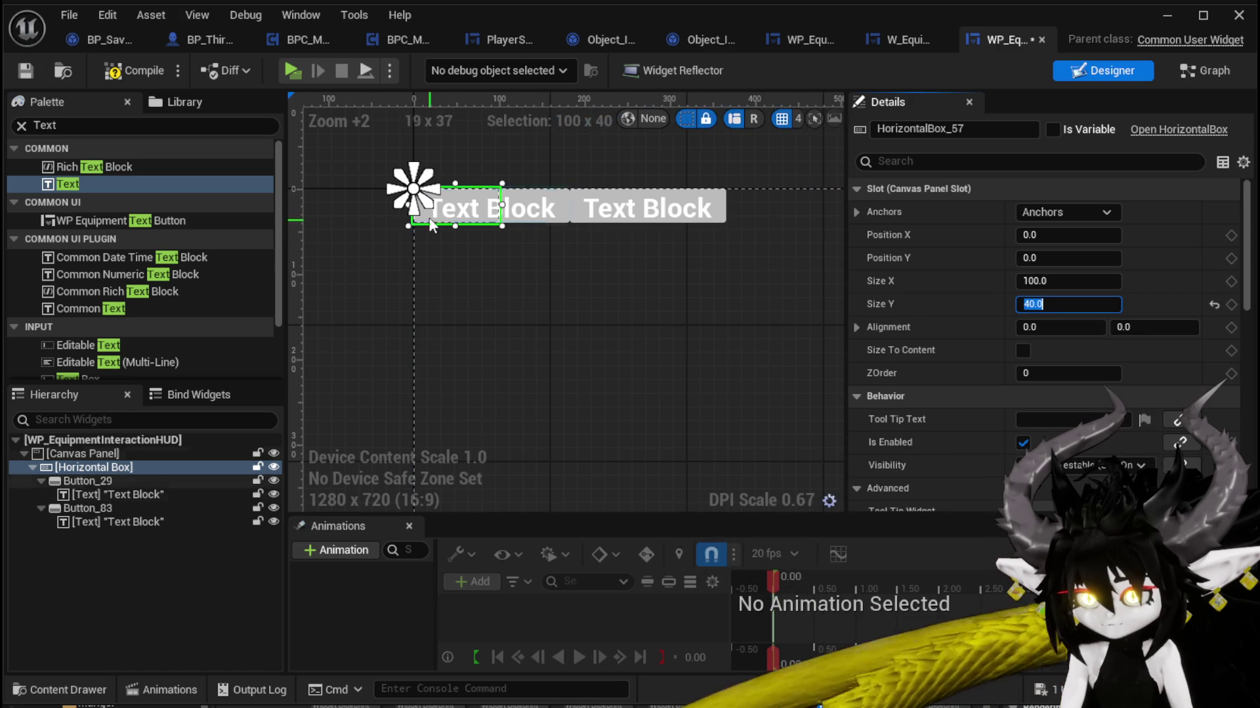
{"action": "left_click_drag", "start_coordinate": [502, 203], "coordinate": [731, 208]}
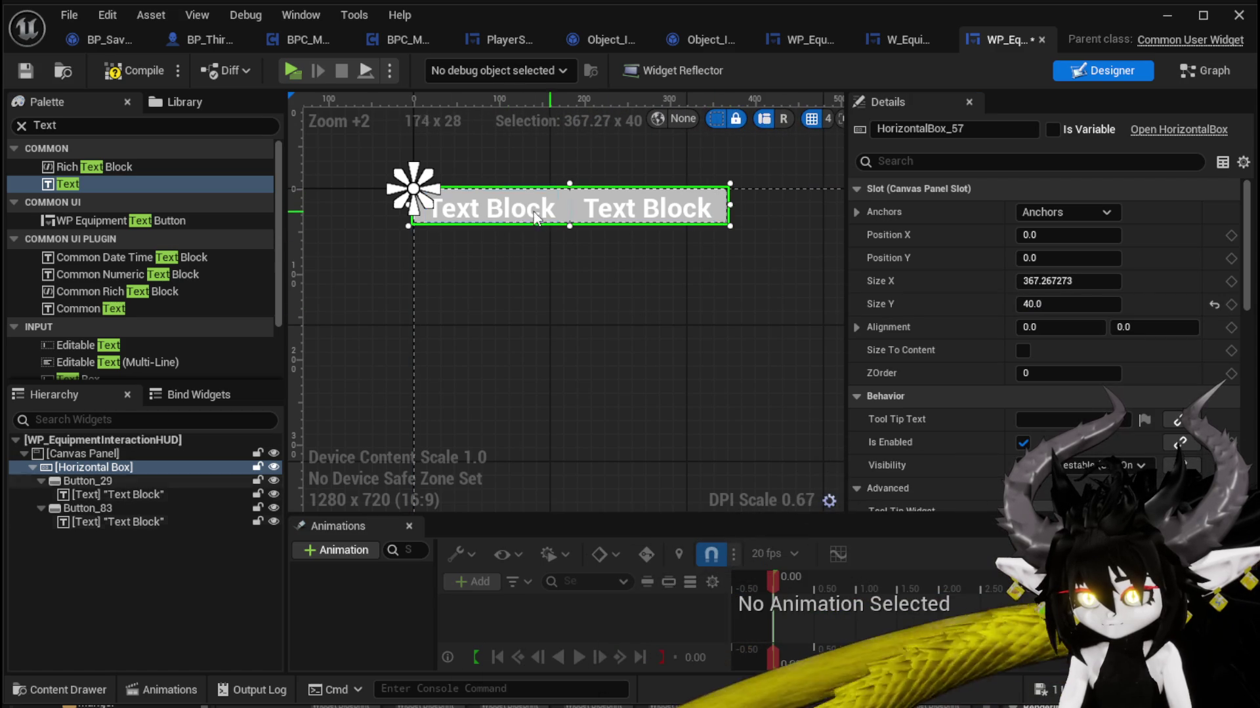
Step: Label the button texts Build and Upgrade, then compile the widget
{"action": "left_click", "coordinate": [535, 216]}
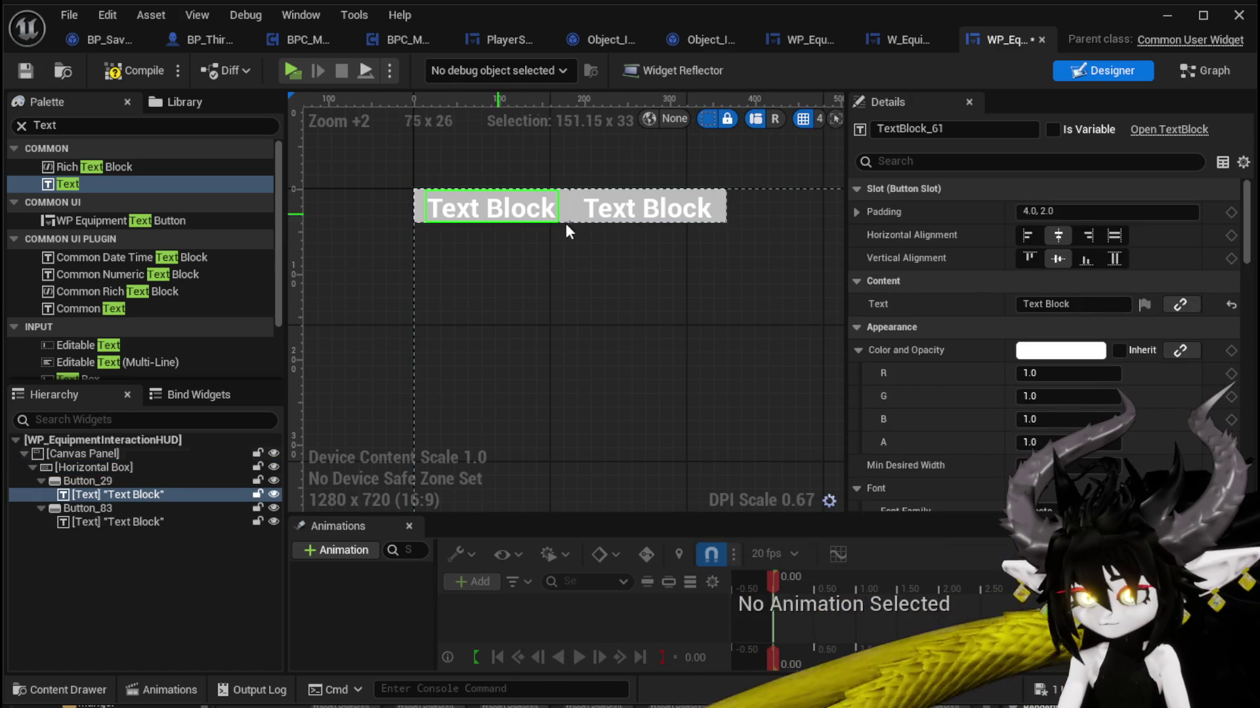
{"action": "left_click", "coordinate": [1082, 302]}
{"action": "type", "text": "B"}
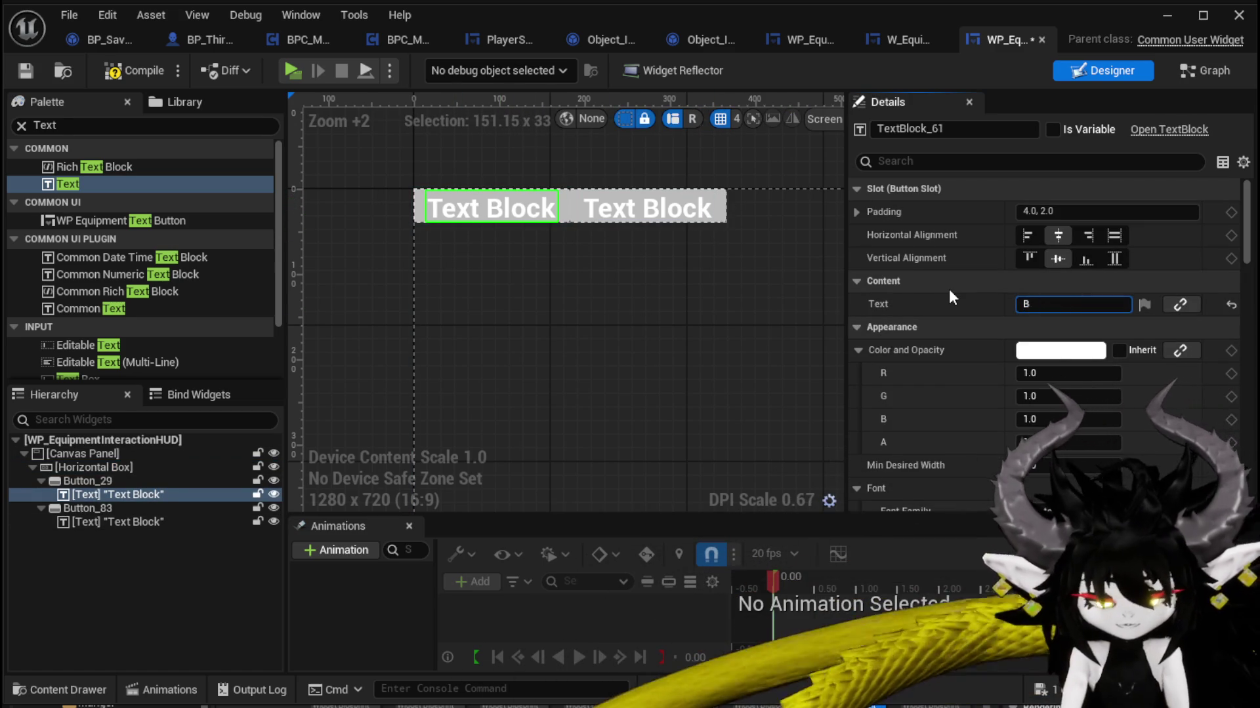
{"action": "type", "text": "uild"}
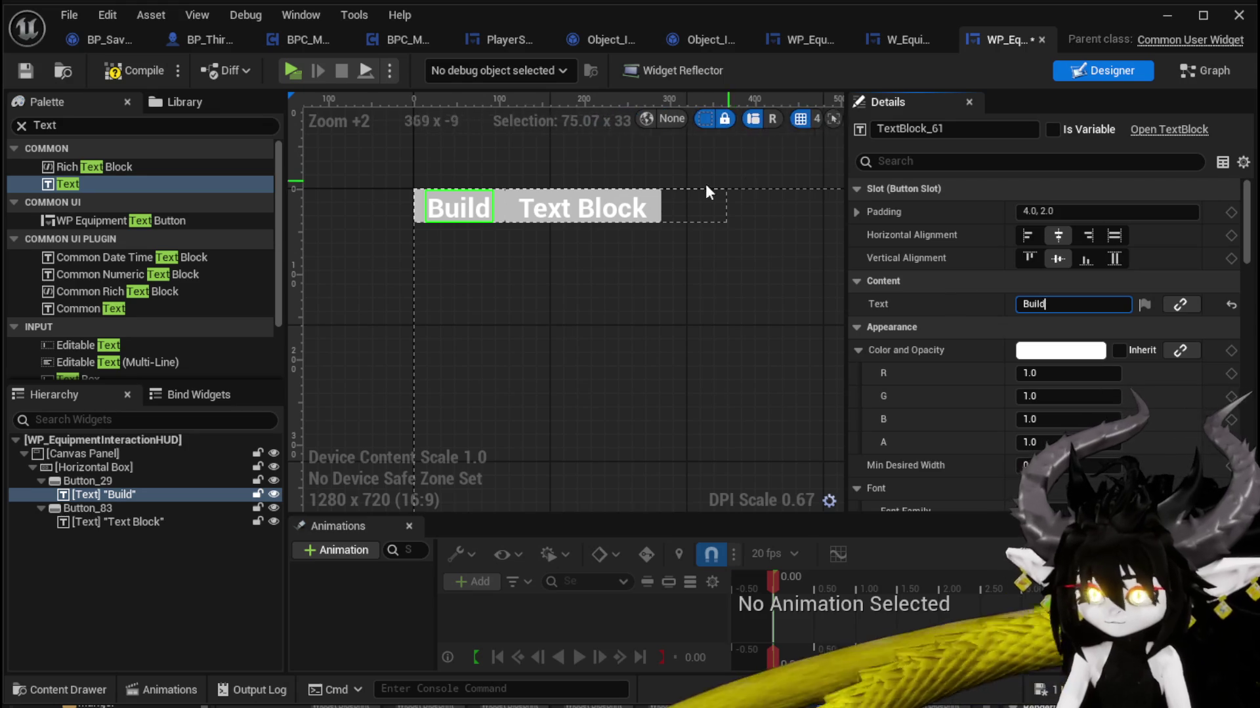
{"action": "left_click", "coordinate": [600, 217]}
{"action": "left_click_drag", "start_coordinate": [1103, 303], "coordinate": [969, 306]}
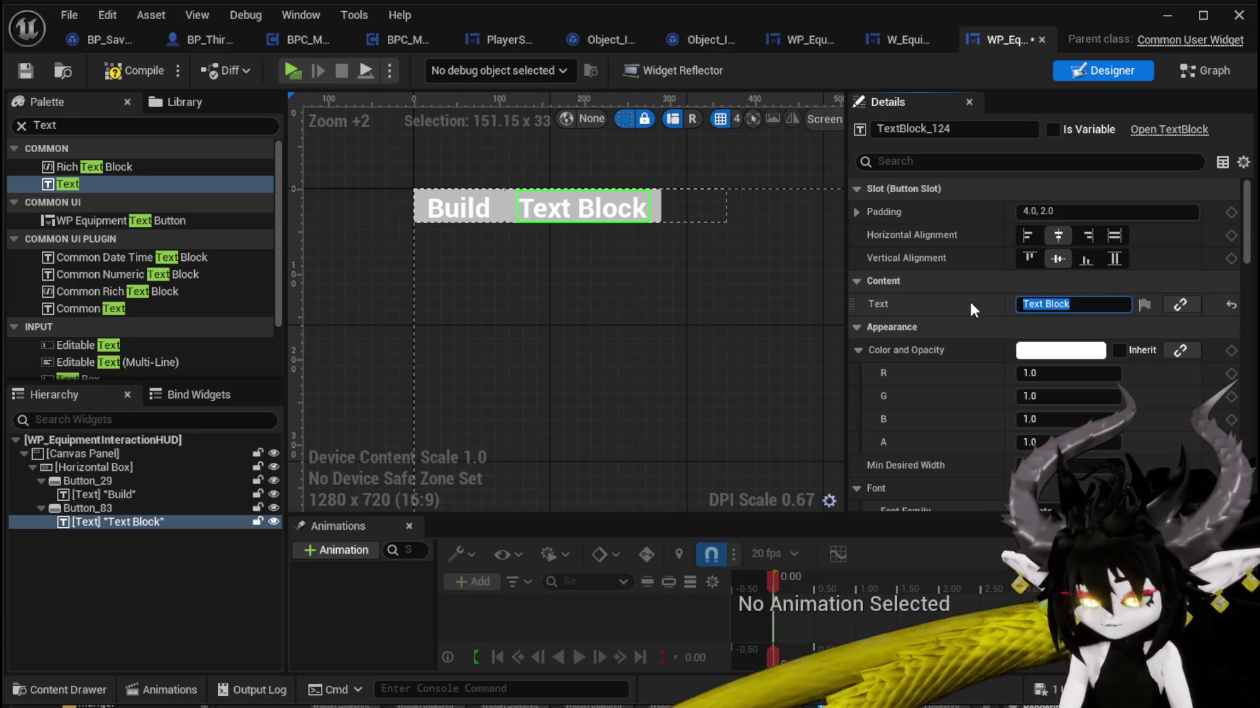
{"action": "type", "text": "Upgrade"}
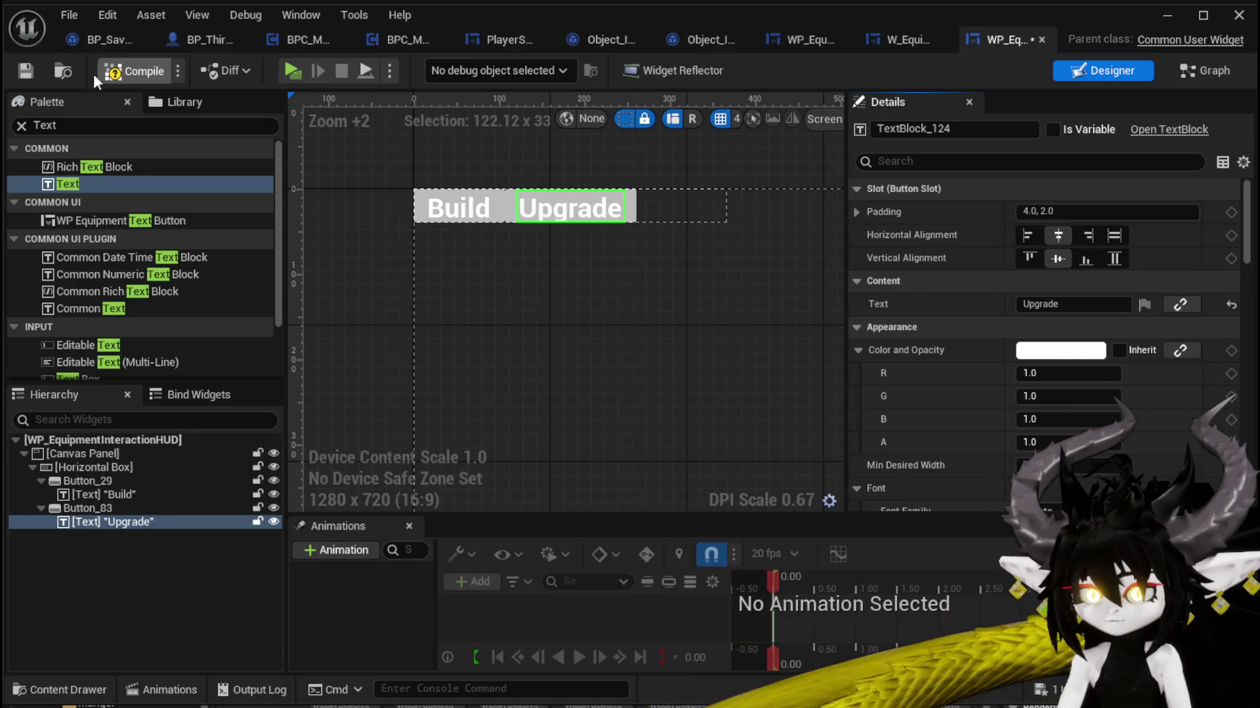
{"action": "left_click", "coordinate": [110, 71]}
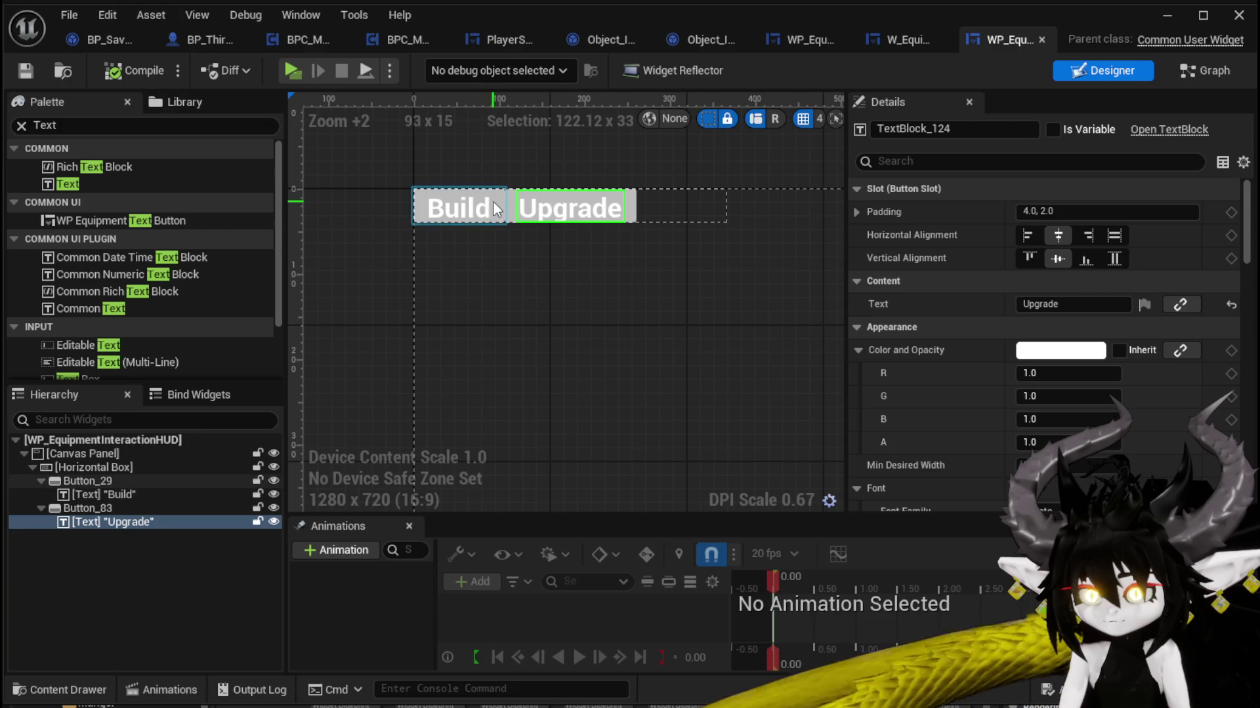
Step: Delete the unused Event Pre Construct and Event Tick nodes and compile
{"action": "left_click", "coordinate": [1202, 78]}
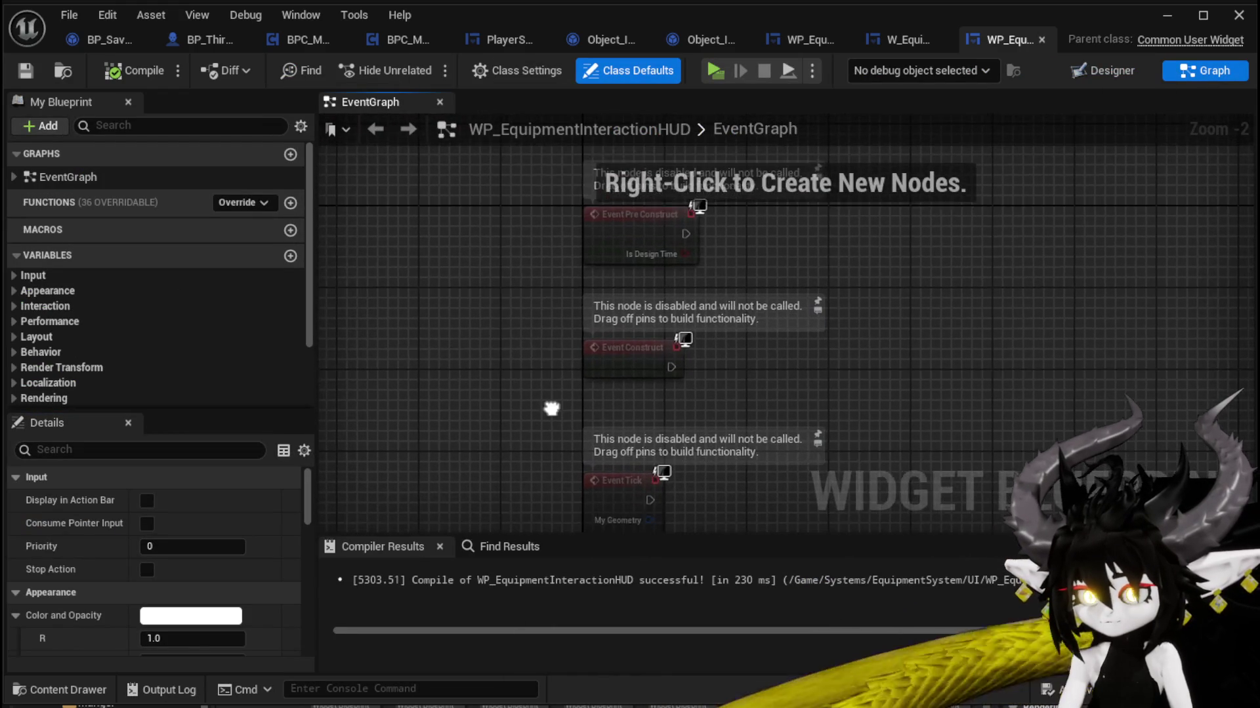
{"action": "left_click", "coordinate": [633, 216]}
{"action": "key", "text": "Delete"}
{"action": "left_click", "coordinate": [649, 489]}
{"action": "key", "text": "Delete"}
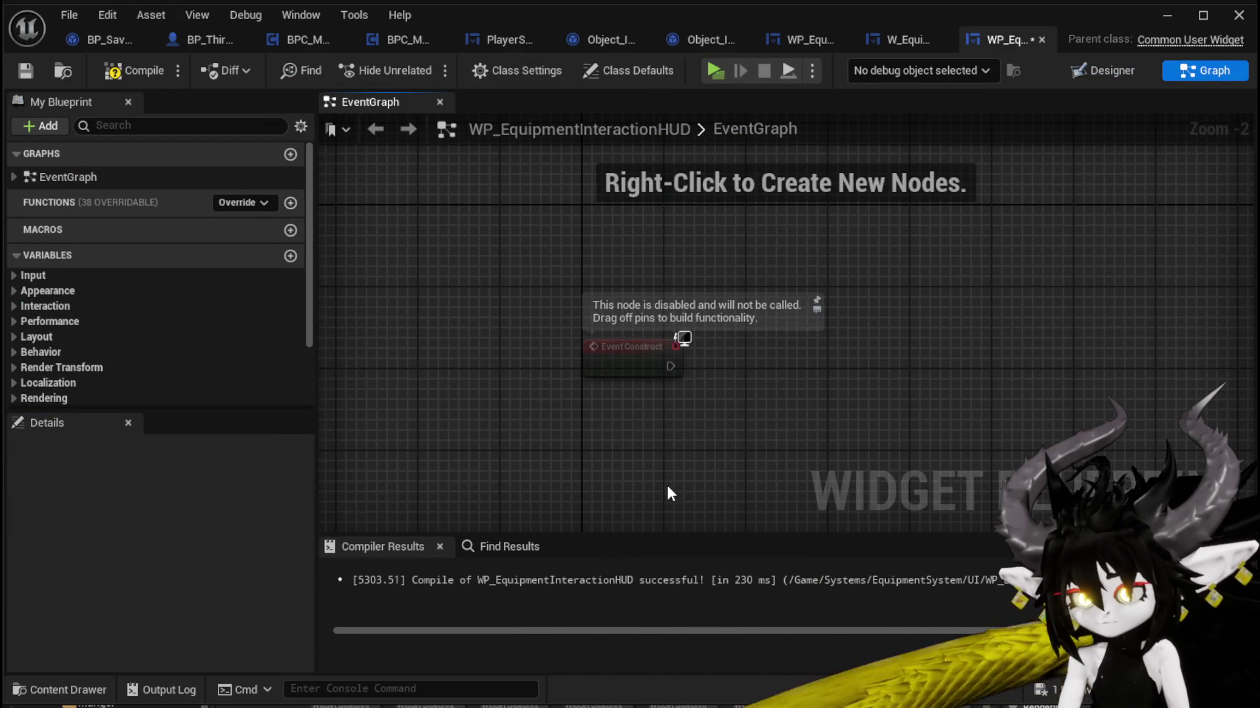
{"action": "left_click", "coordinate": [132, 70]}
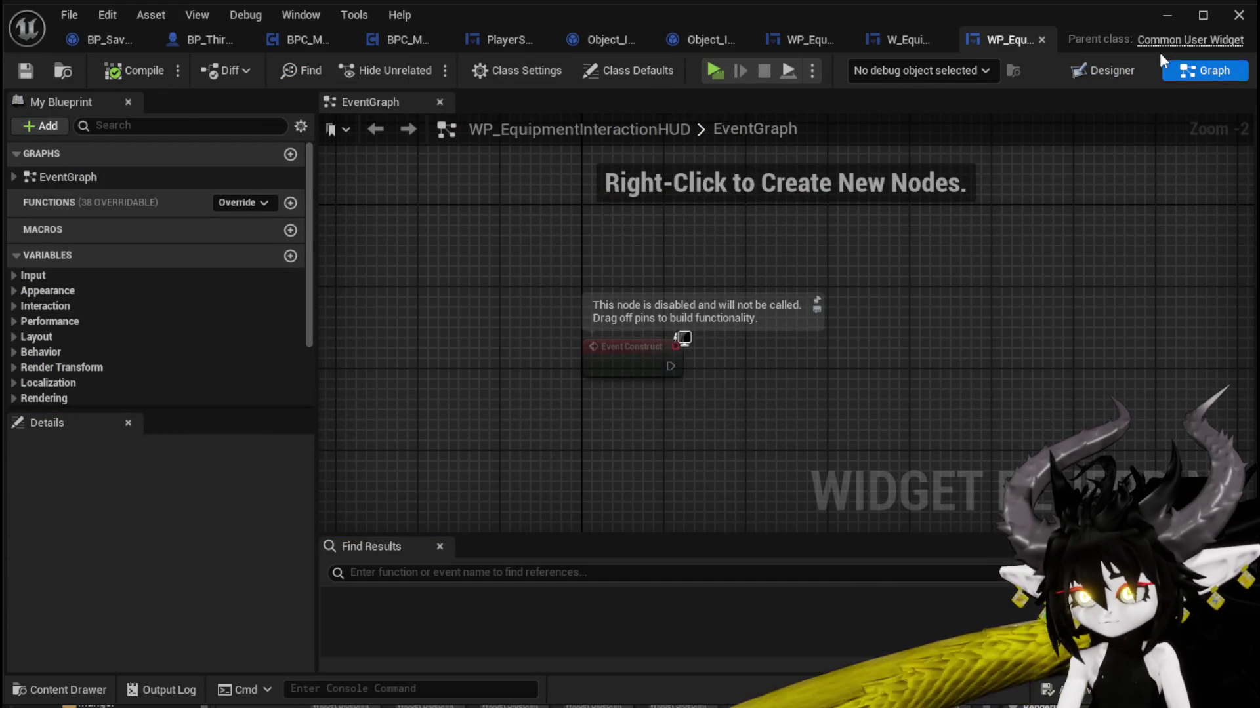
{"action": "left_click", "coordinate": [1123, 65]}
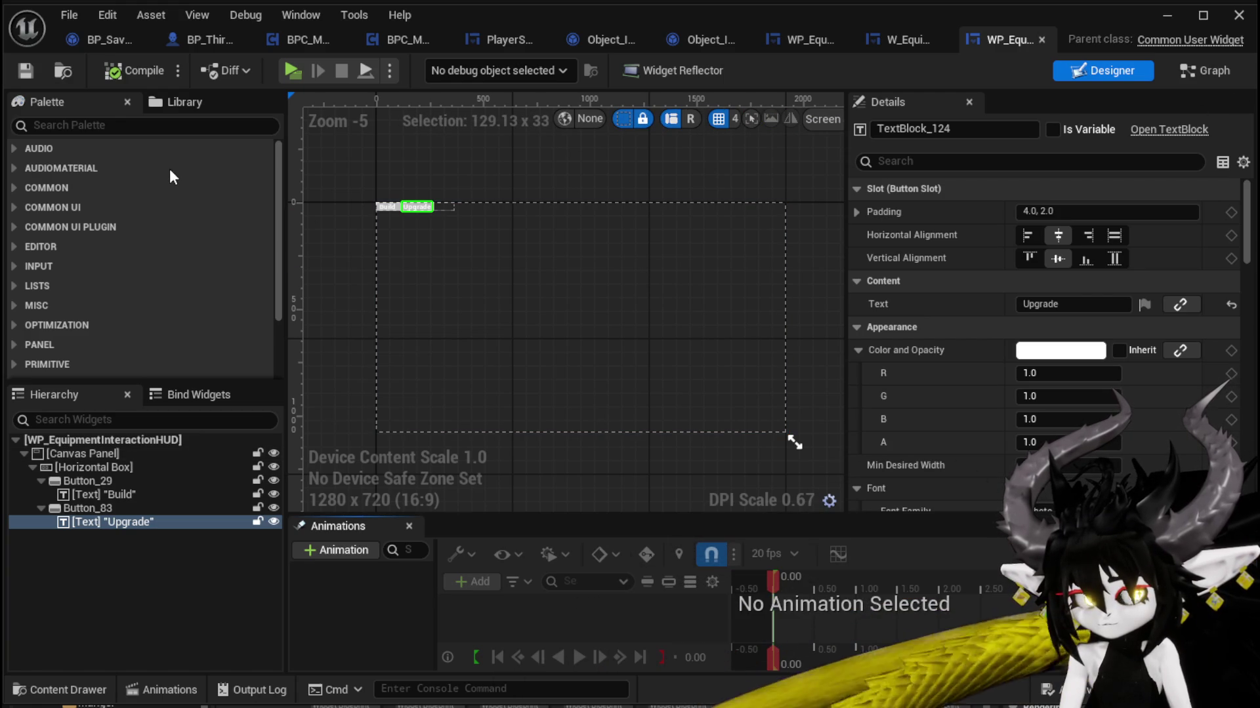
Step: Delete the disabled Event Construct node and save the widget blueprint
{"action": "left_click", "coordinate": [1204, 70]}
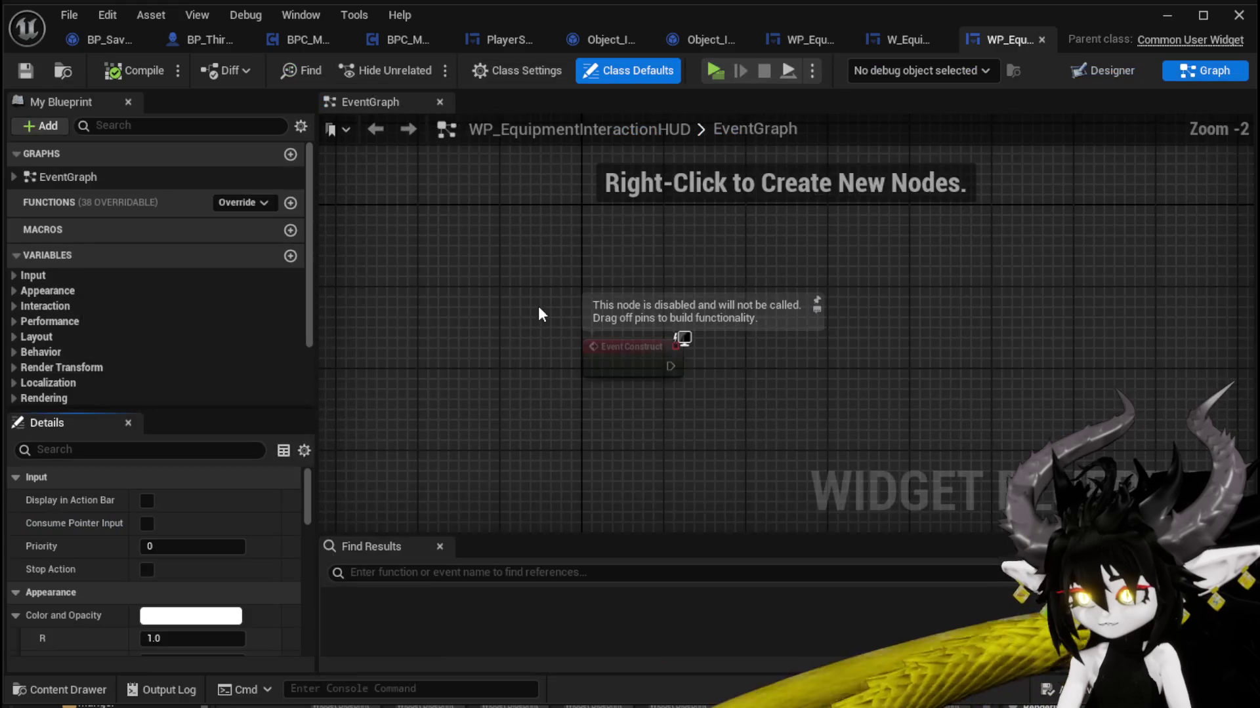
{"action": "left_click_drag", "start_coordinate": [512, 309], "coordinate": [725, 450]}
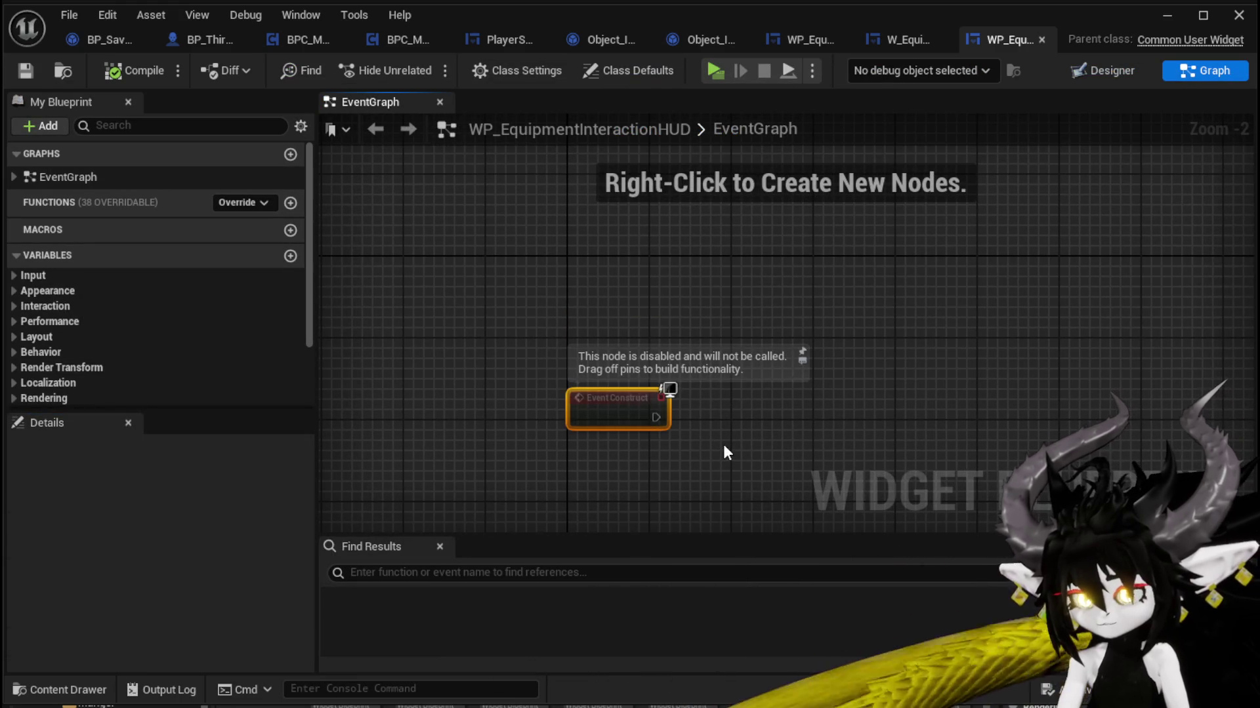
{"action": "key", "text": "Delete"}
{"action": "left_click", "coordinate": [26, 70]}
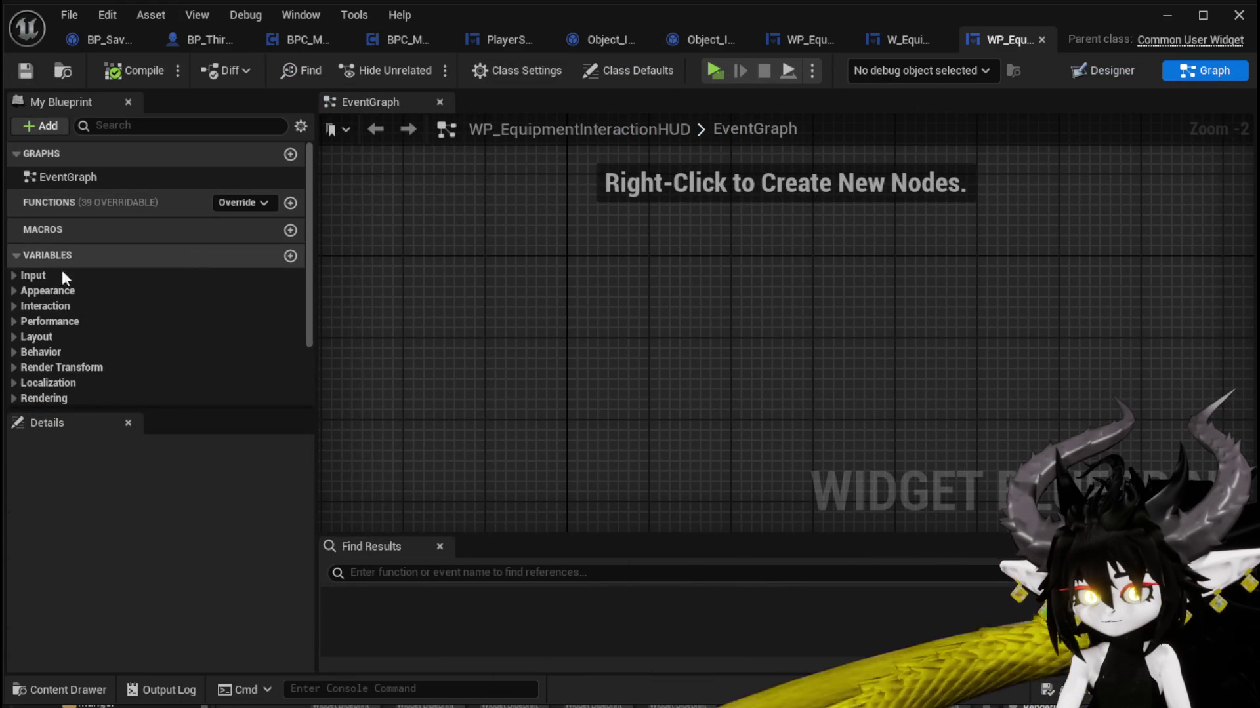
Step: Add a new function named BindEvent to the widget
{"action": "left_click", "coordinate": [290, 202]}
{"action": "type", "text": "B"}
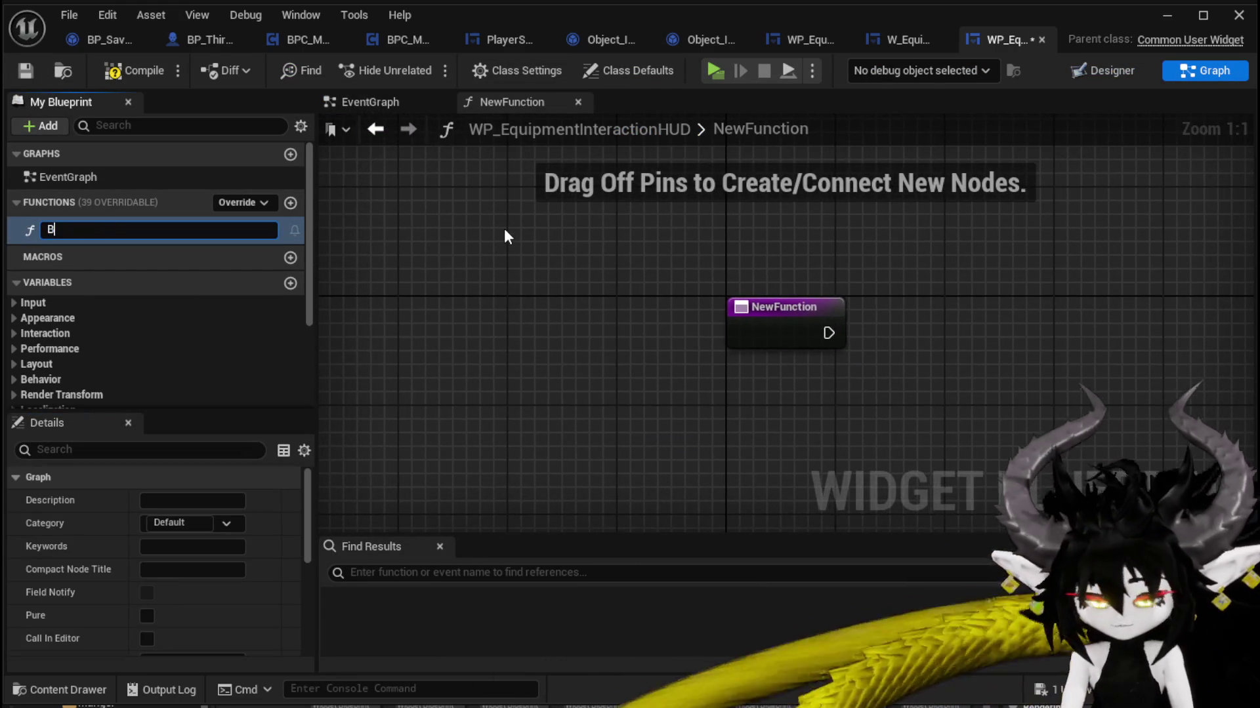
{"action": "type", "text": "indEvent"}
{"action": "key", "text": "Return"}
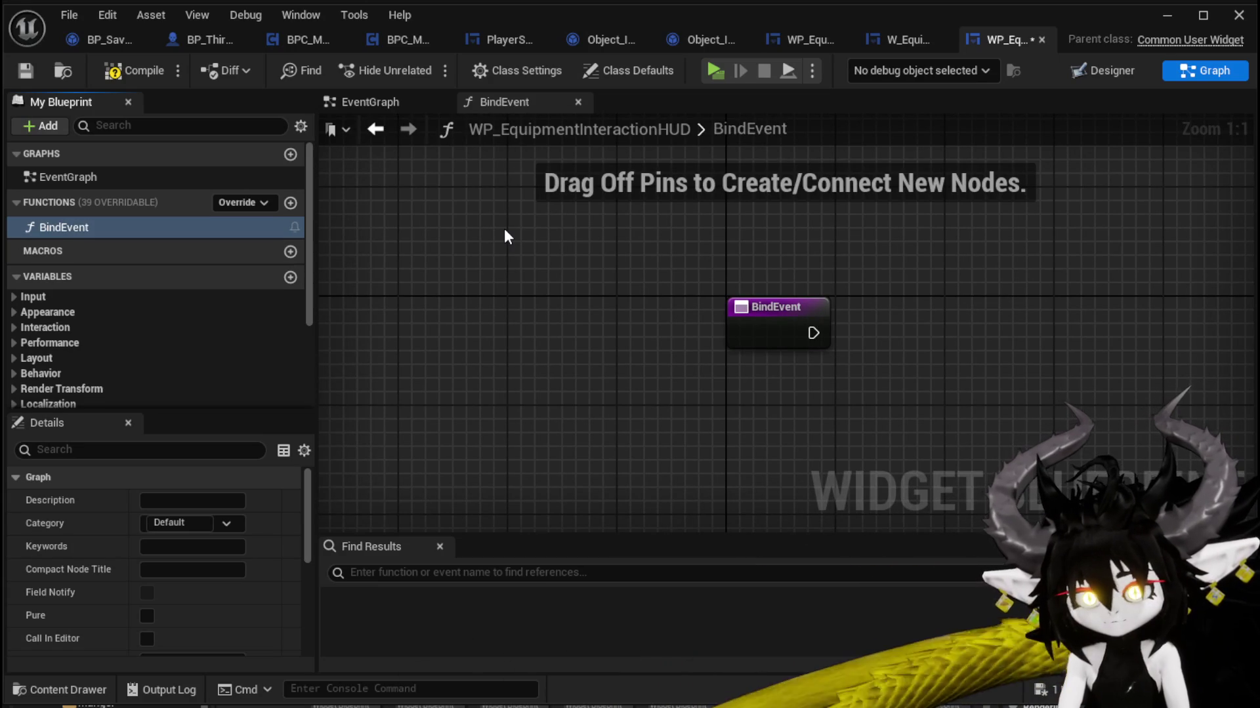
{"action": "left_click_drag", "start_coordinate": [521, 230], "coordinate": [273, 222]}
{"action": "left_click", "coordinate": [506, 326]}
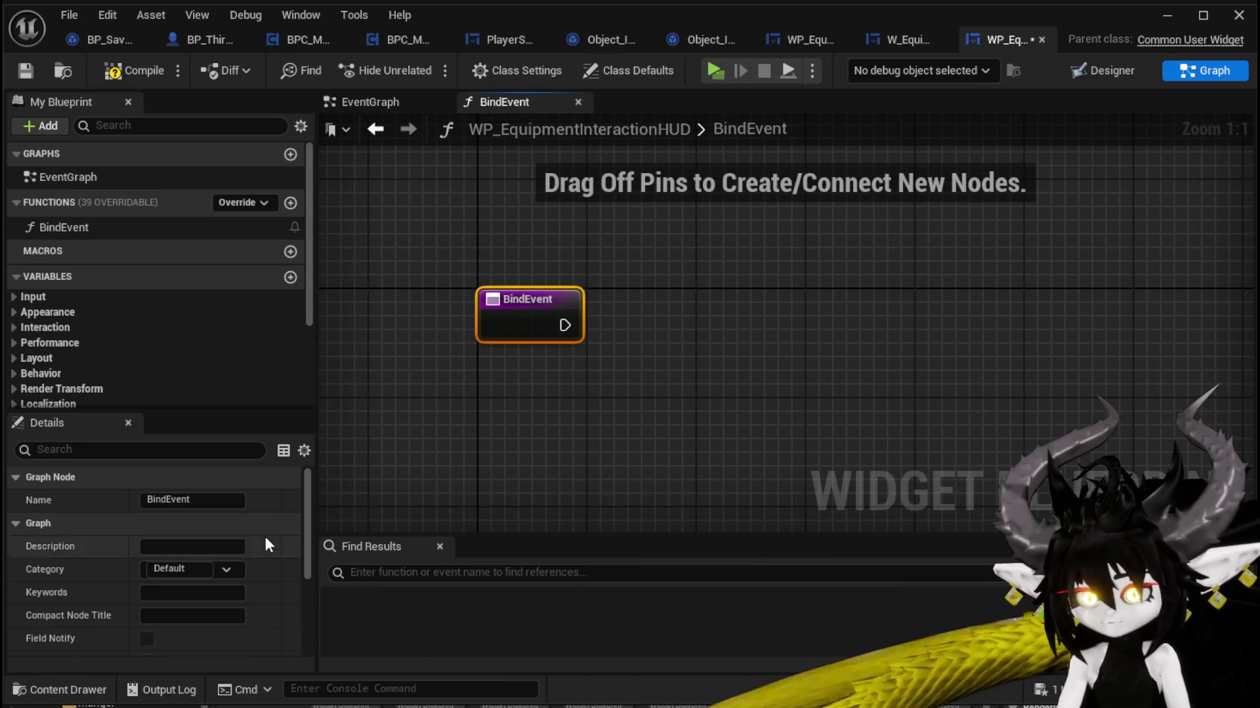
{"action": "scroll", "coordinate": [267, 565], "scroll_direction": "down", "scroll_amount": 3}
Step: Give BindEvent an input of type BP Third Person Character object reference
{"action": "left_click", "coordinate": [291, 576]}
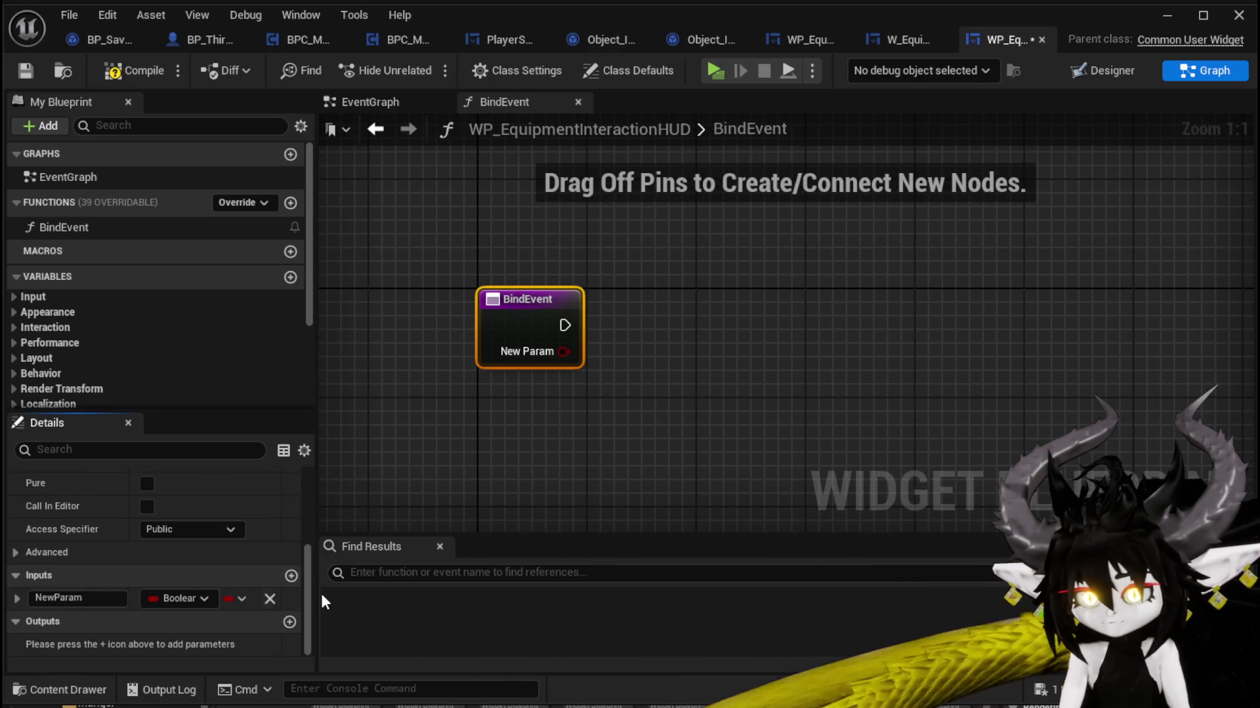
{"action": "left_click", "coordinate": [190, 595]}
{"action": "type", "text": "Th"}
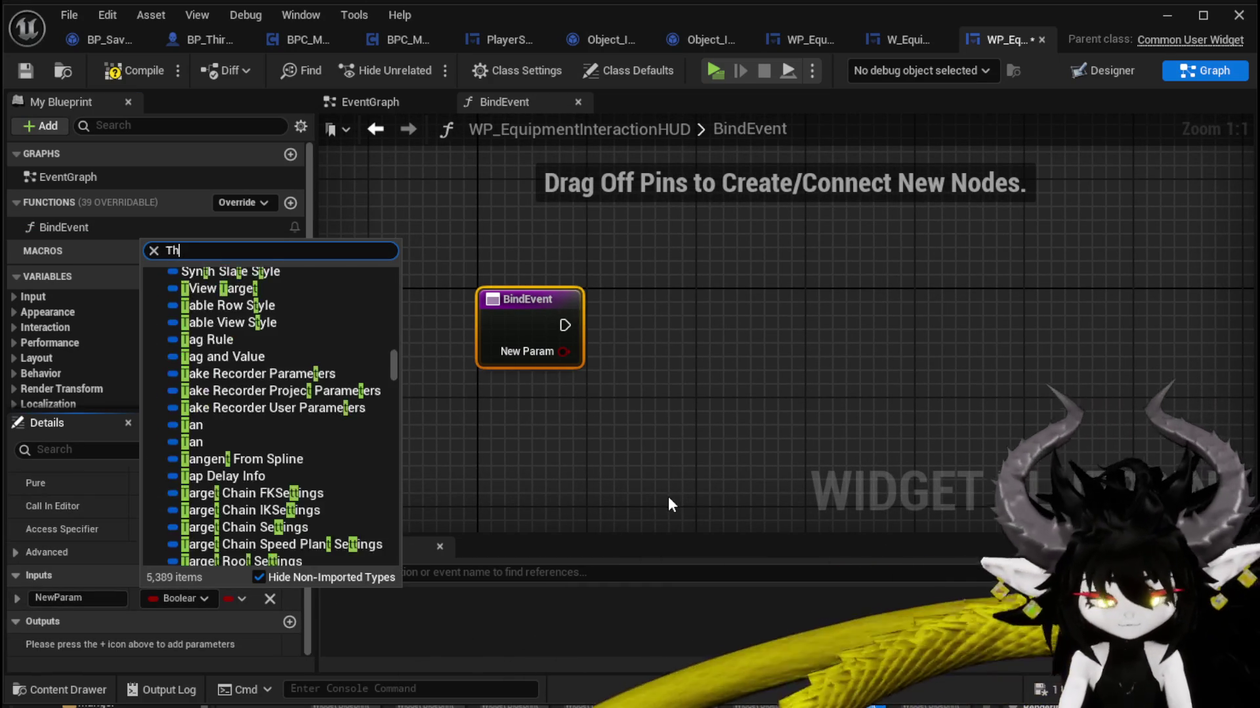
{"action": "type", "text": "ir"}
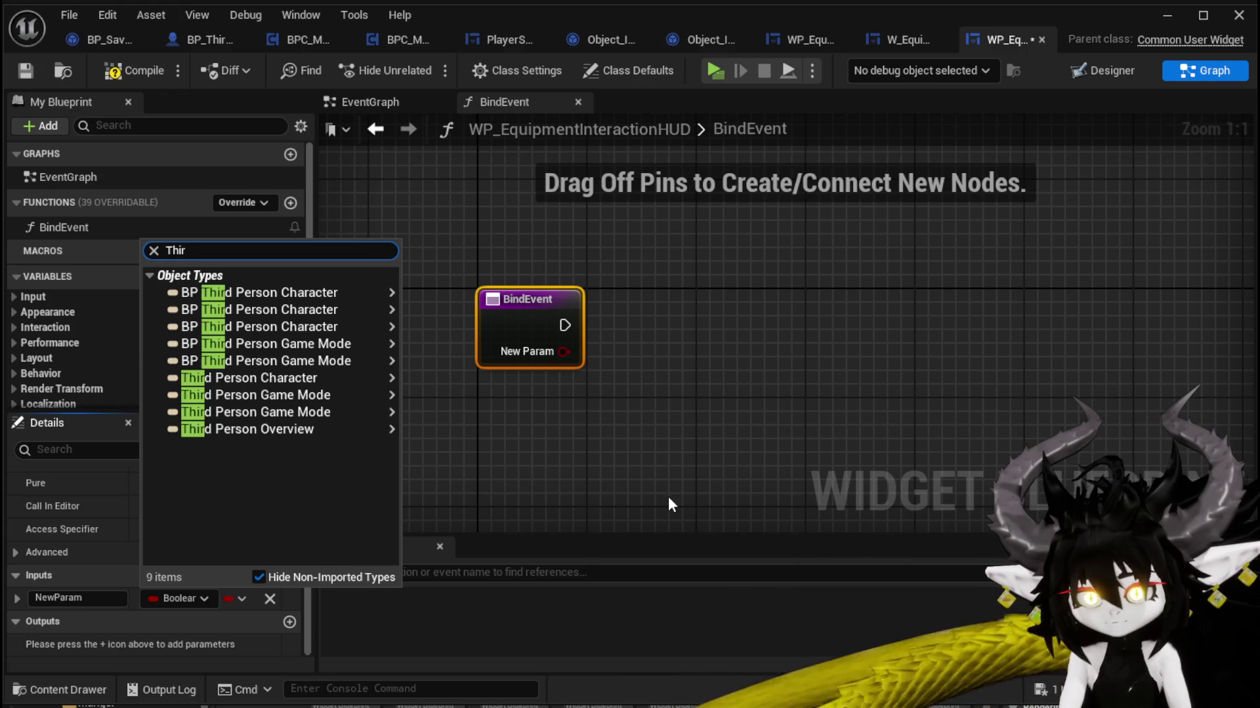
{"action": "mouse_move", "coordinate": [385, 294]}
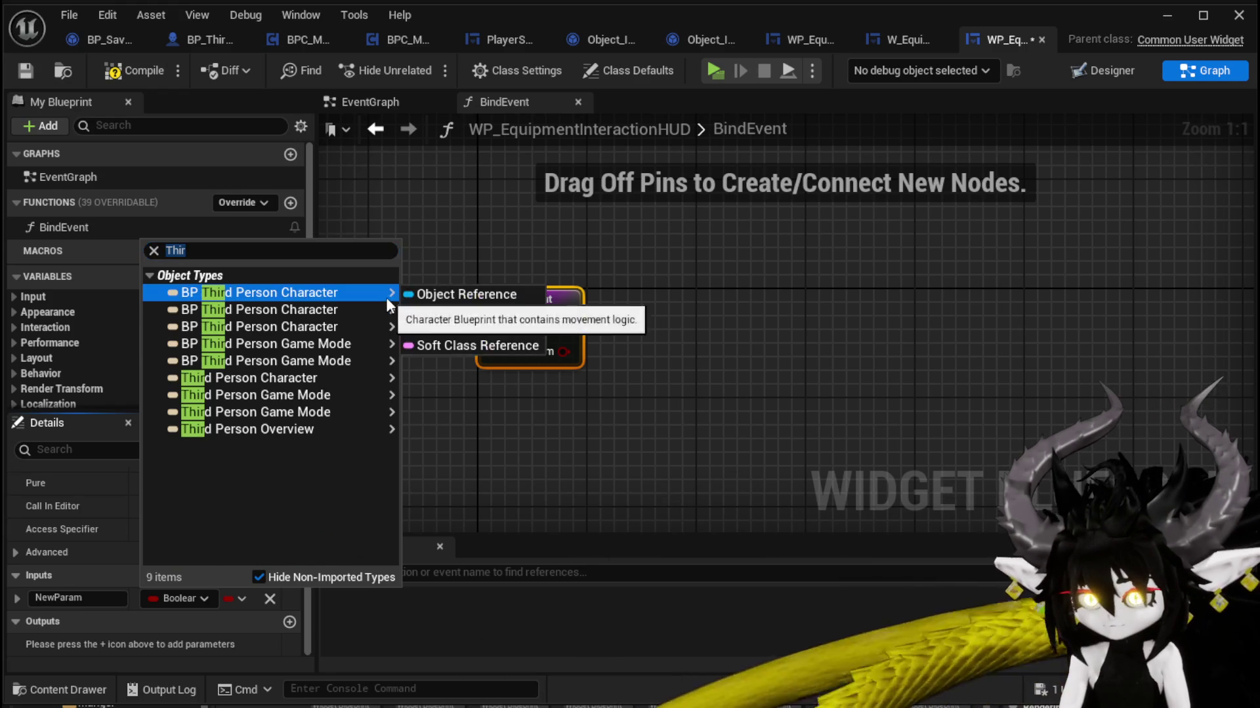
{"action": "left_click", "coordinate": [453, 293]}
Step: Promote BindEvent's new input to a variable named Owner
{"action": "left_click_drag", "start_coordinate": [563, 351], "coordinate": [679, 373]}
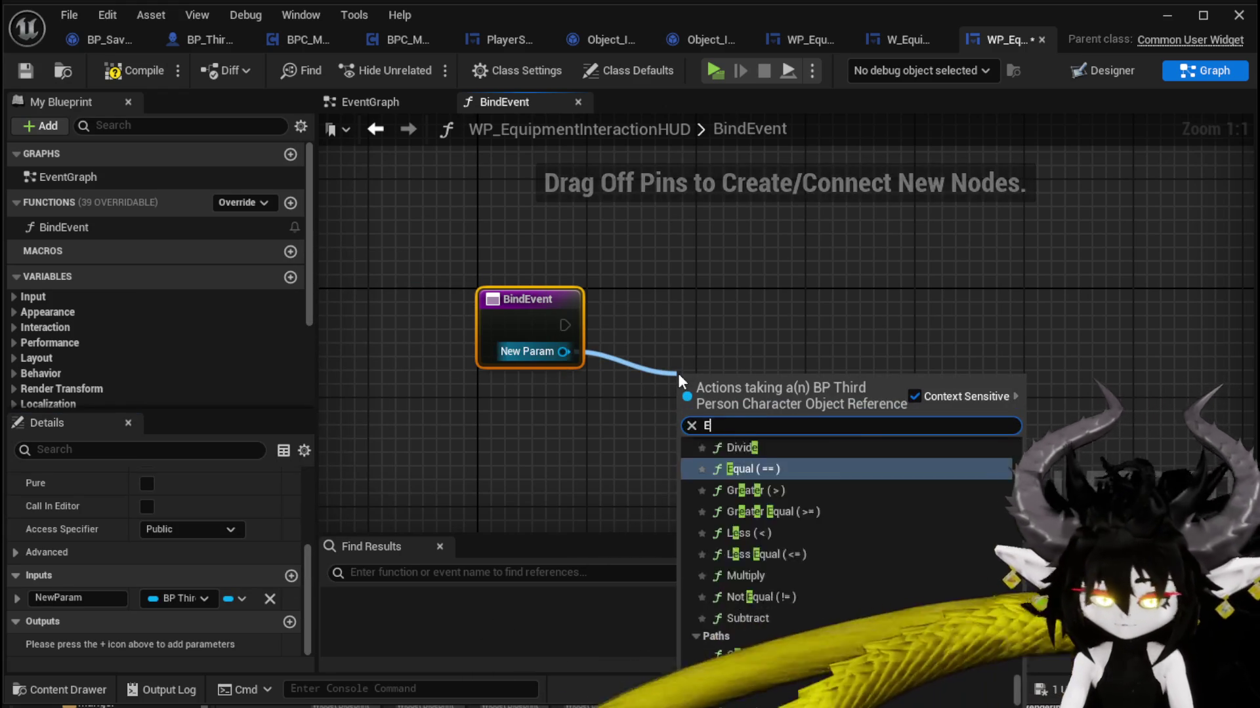
{"action": "type", "text": "Equipmen"}
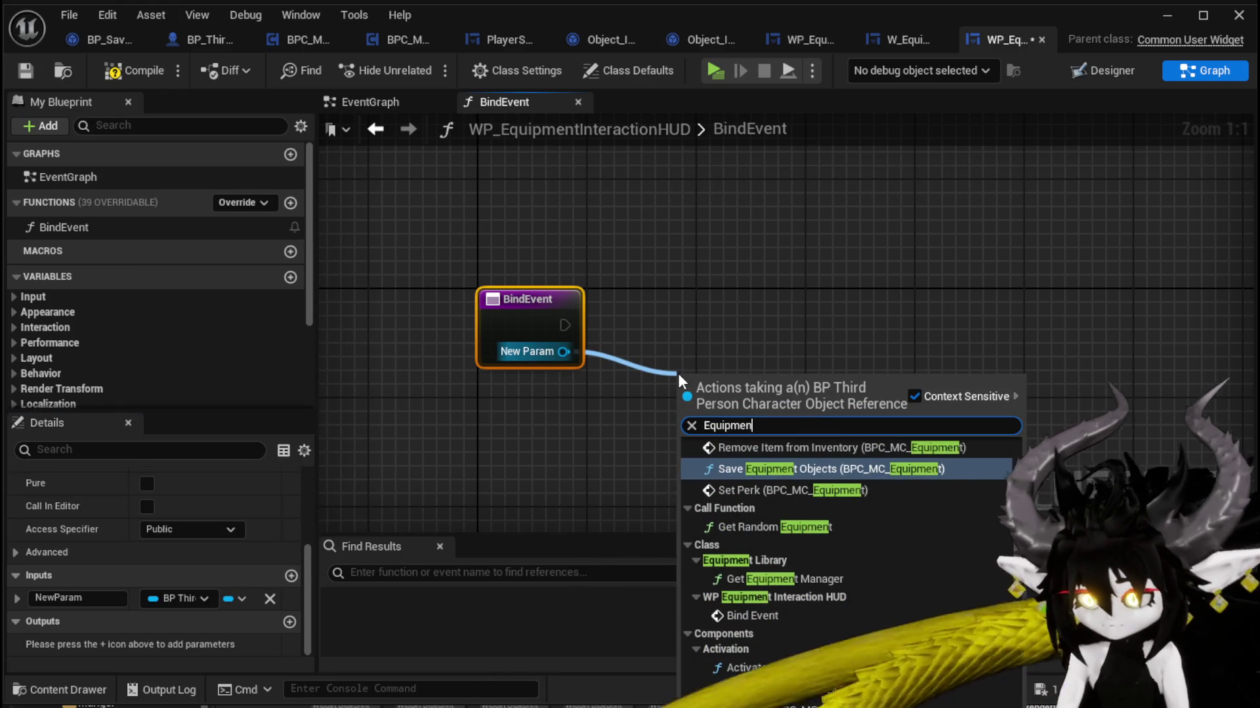
{"action": "scroll", "coordinate": [832, 523], "scroll_direction": "down", "scroll_amount": 3}
{"action": "scroll", "coordinate": [833, 523], "scroll_direction": "down", "scroll_amount": 5}
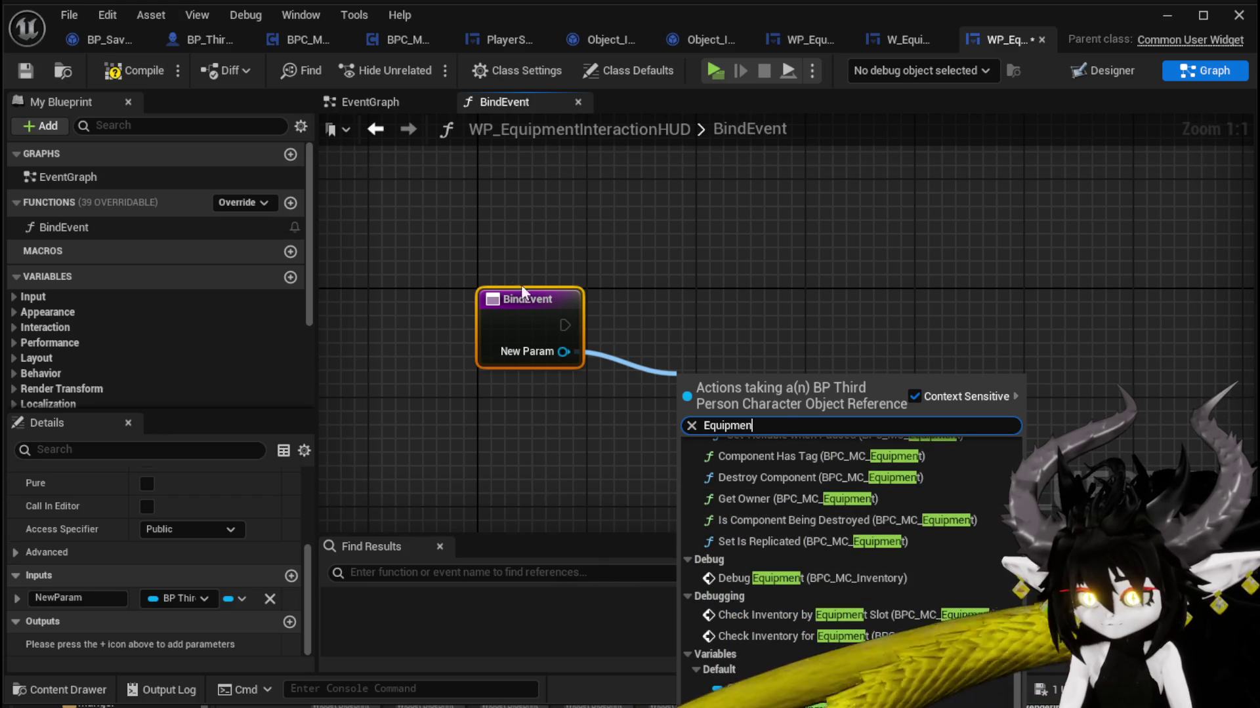
{"action": "right_click", "coordinate": [560, 348]}
{"action": "right_click", "coordinate": [560, 349]}
{"action": "left_click", "coordinate": [655, 402]}
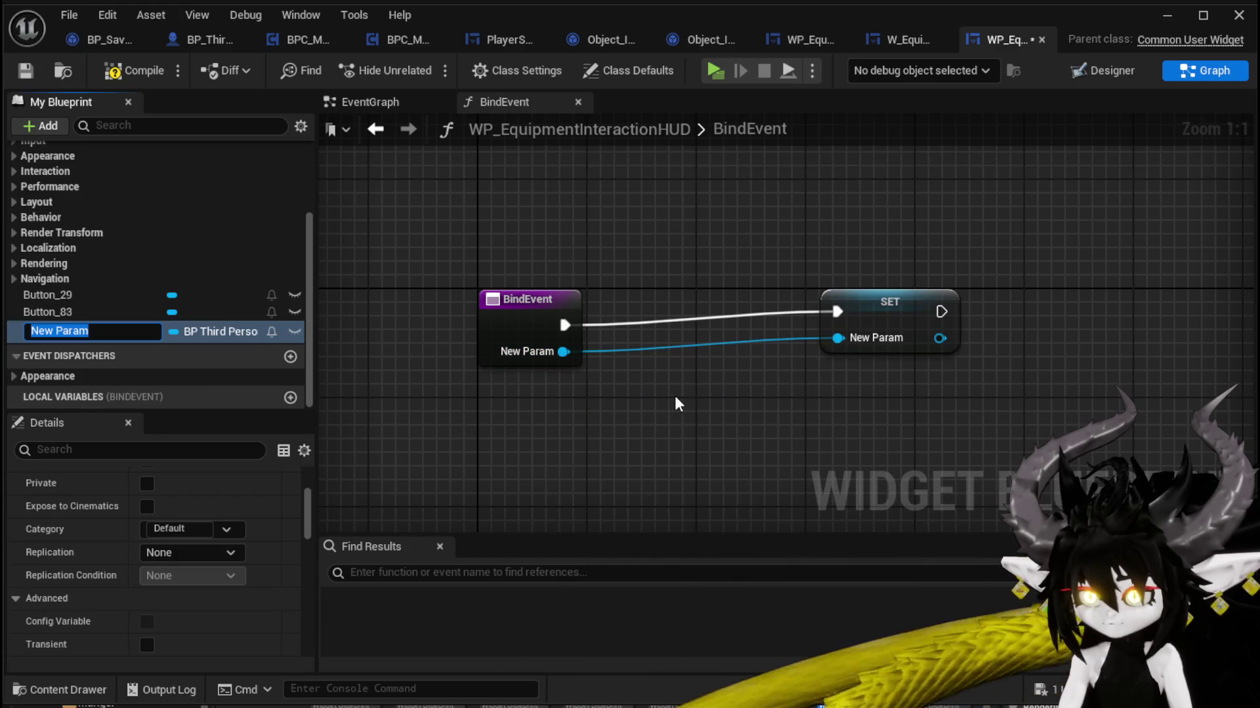
{"action": "type", "text": "Owner"}
{"action": "key", "text": "Return"}
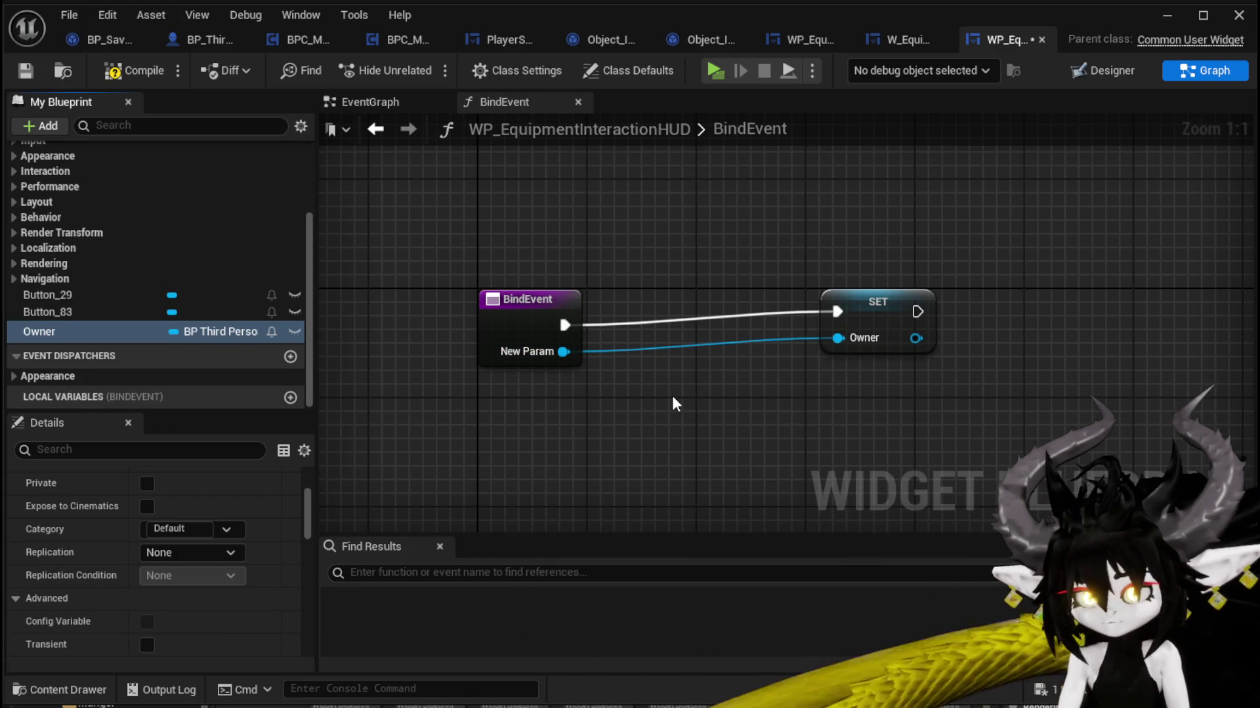
Step: Rename BindEvent's input to Owner, place the SET node beside it, and save
{"action": "left_click", "coordinate": [487, 303]}
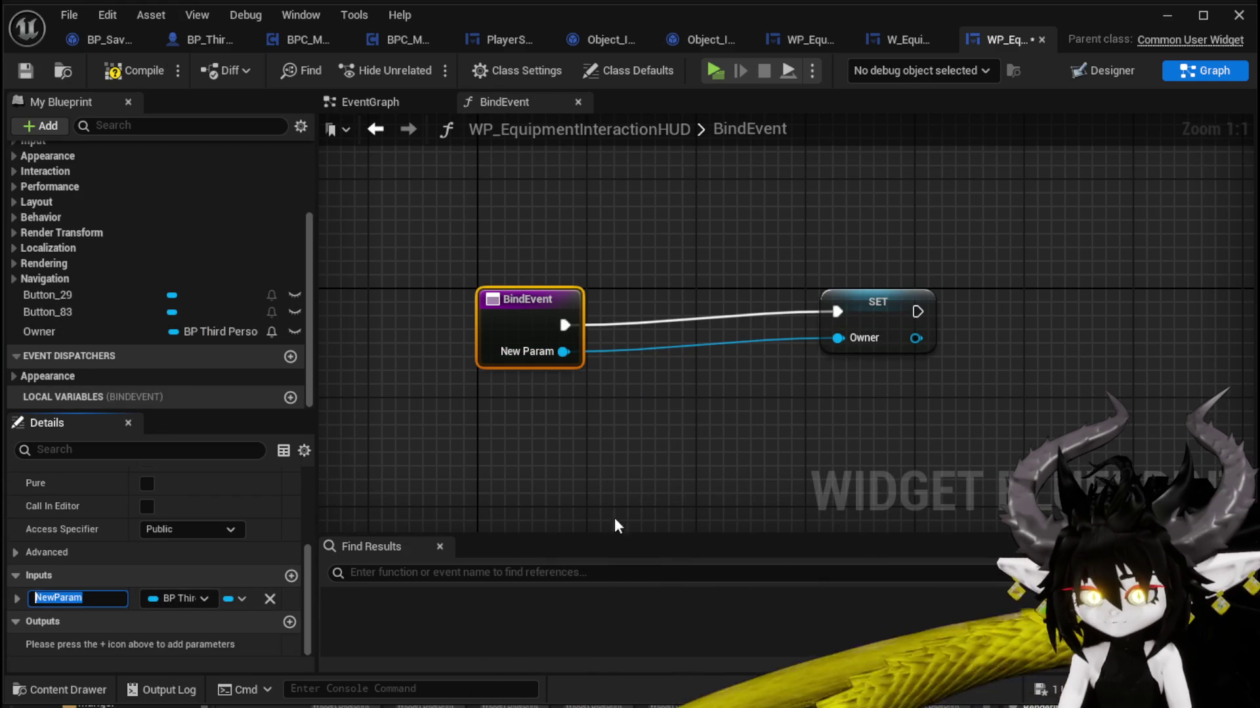
{"action": "type", "text": "Owner"}
{"action": "key", "text": "Return"}
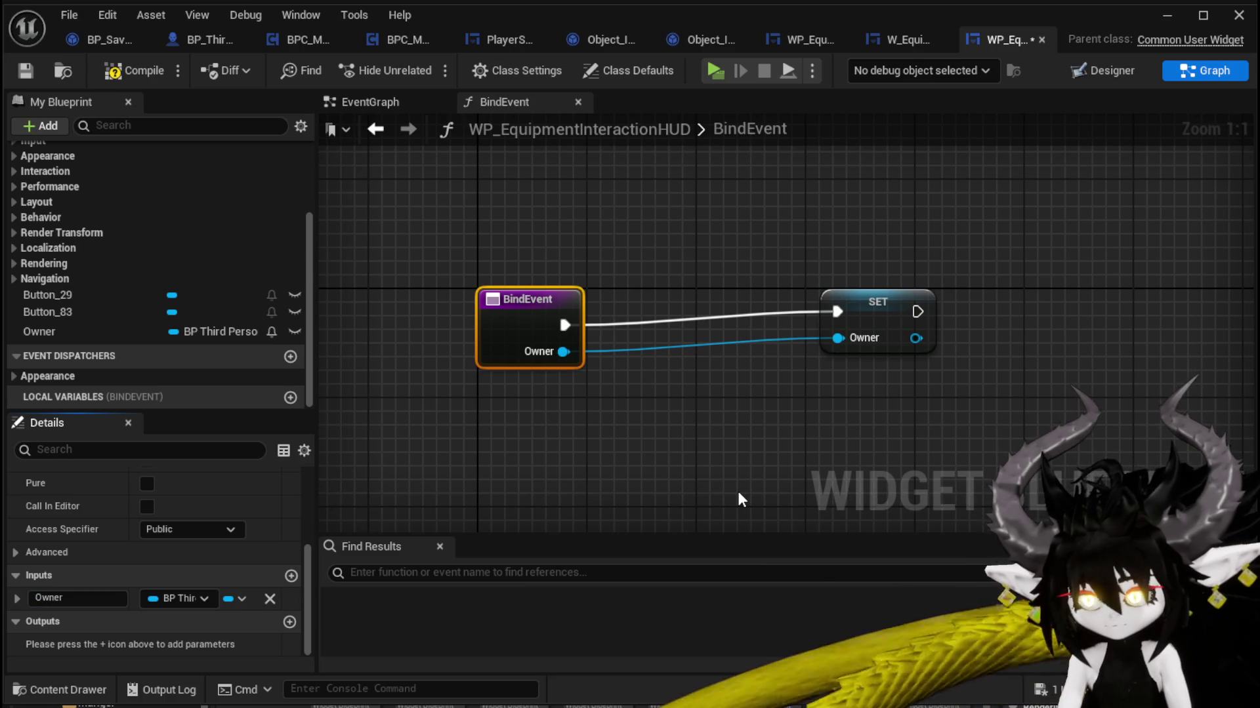
{"action": "left_click_drag", "start_coordinate": [867, 314], "coordinate": [703, 328]}
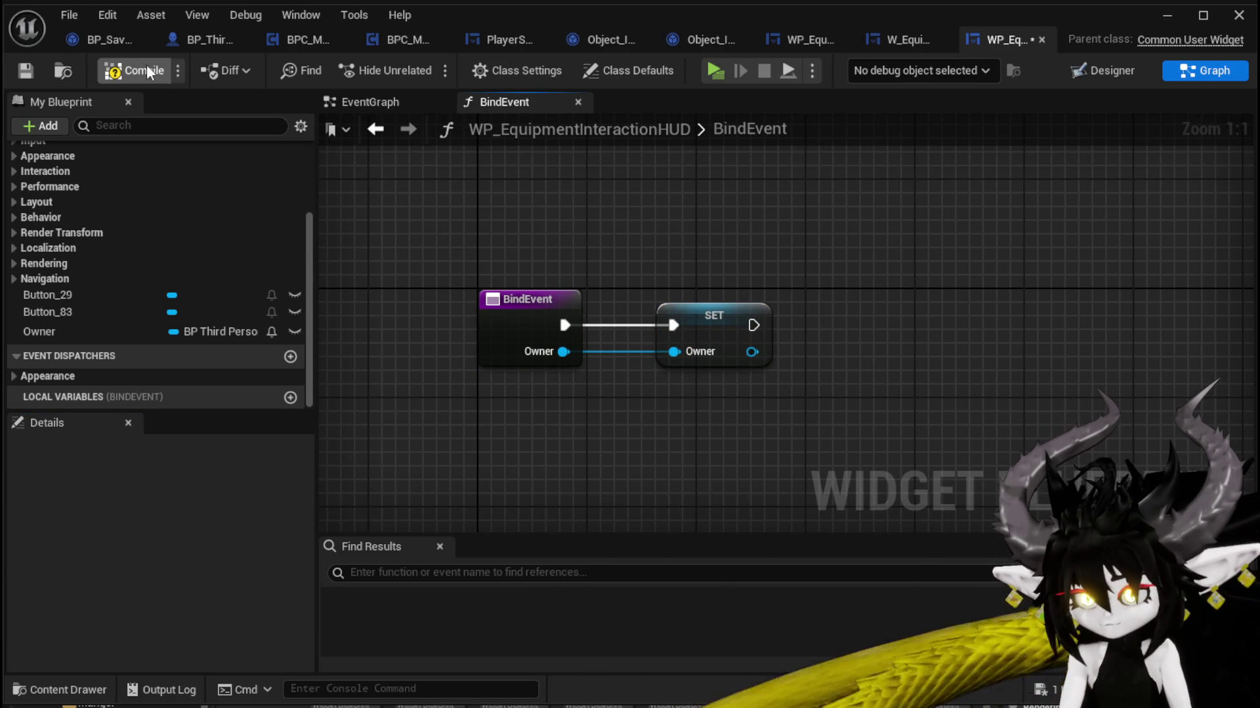
{"action": "left_click", "coordinate": [26, 71]}
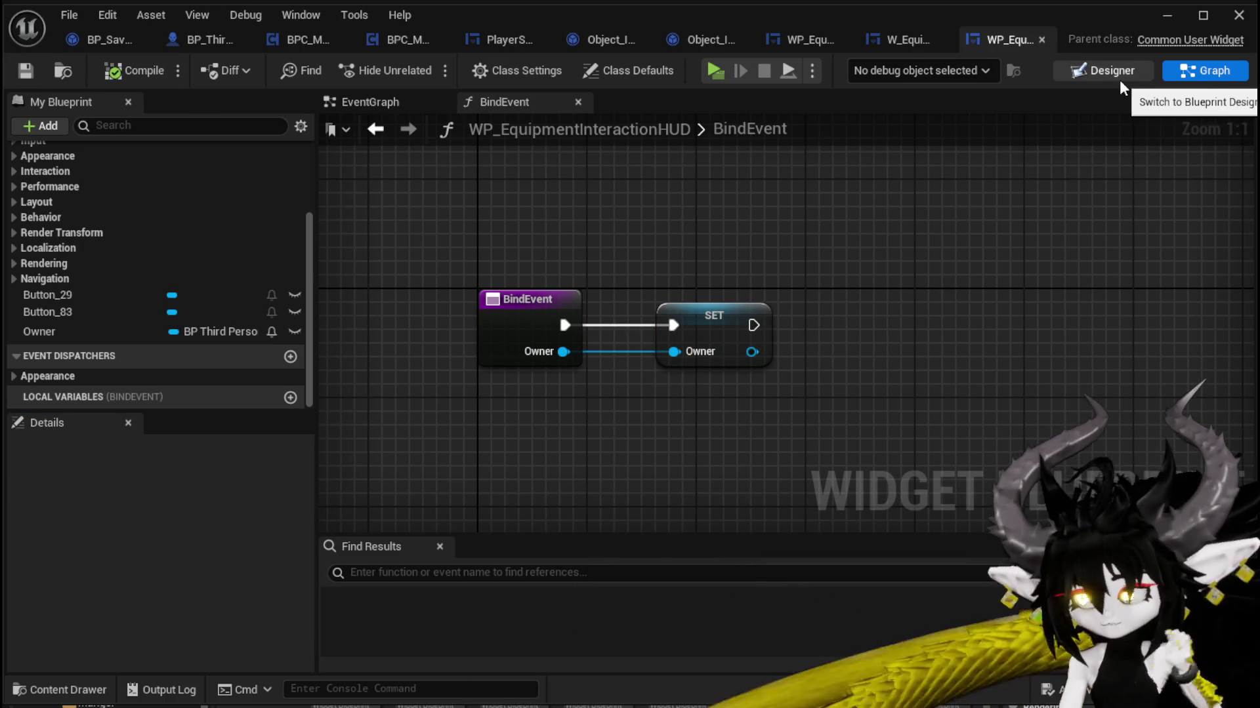
Step: Return to BP_EquipmentWorkBench's Event Graph and select the workbench UI Create Widget node
{"action": "left_click", "coordinate": [1175, 11]}
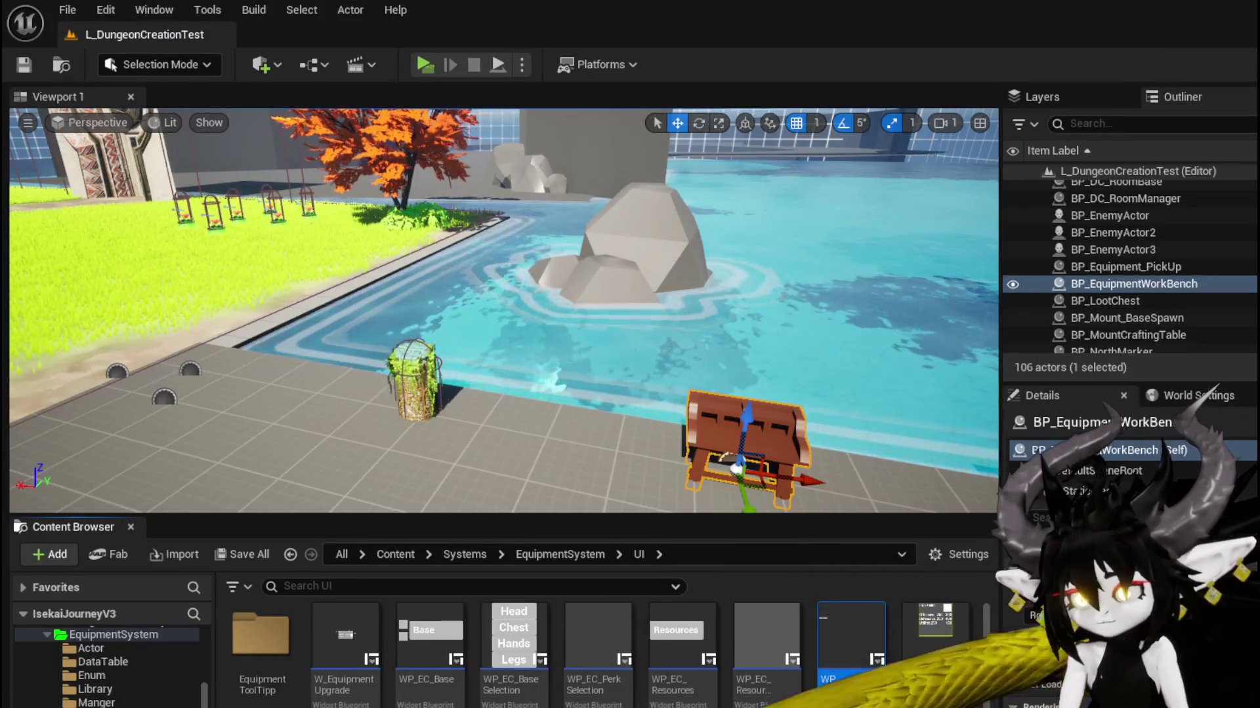
{"action": "key", "text": "alt+Tab"}
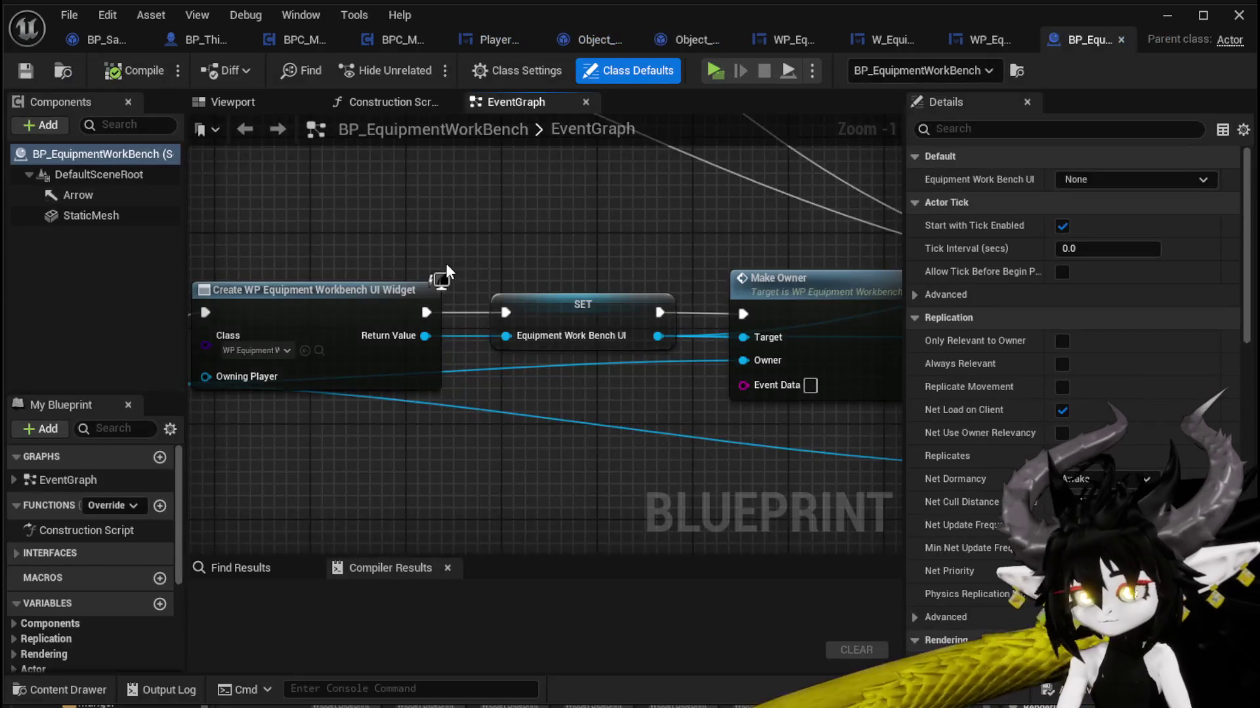
{"action": "scroll", "coordinate": [483, 345], "scroll_direction": "up", "scroll_amount": 4}
{"action": "mouse_move", "coordinate": [497, 456]}
{"action": "left_mouse_down"}
{"action": "mouse_move", "coordinate": [360, 401]}
{"action": "mouse_move", "coordinate": [258, 399]}
{"action": "mouse_move", "coordinate": [427, 367]}
{"action": "left_mouse_up"}
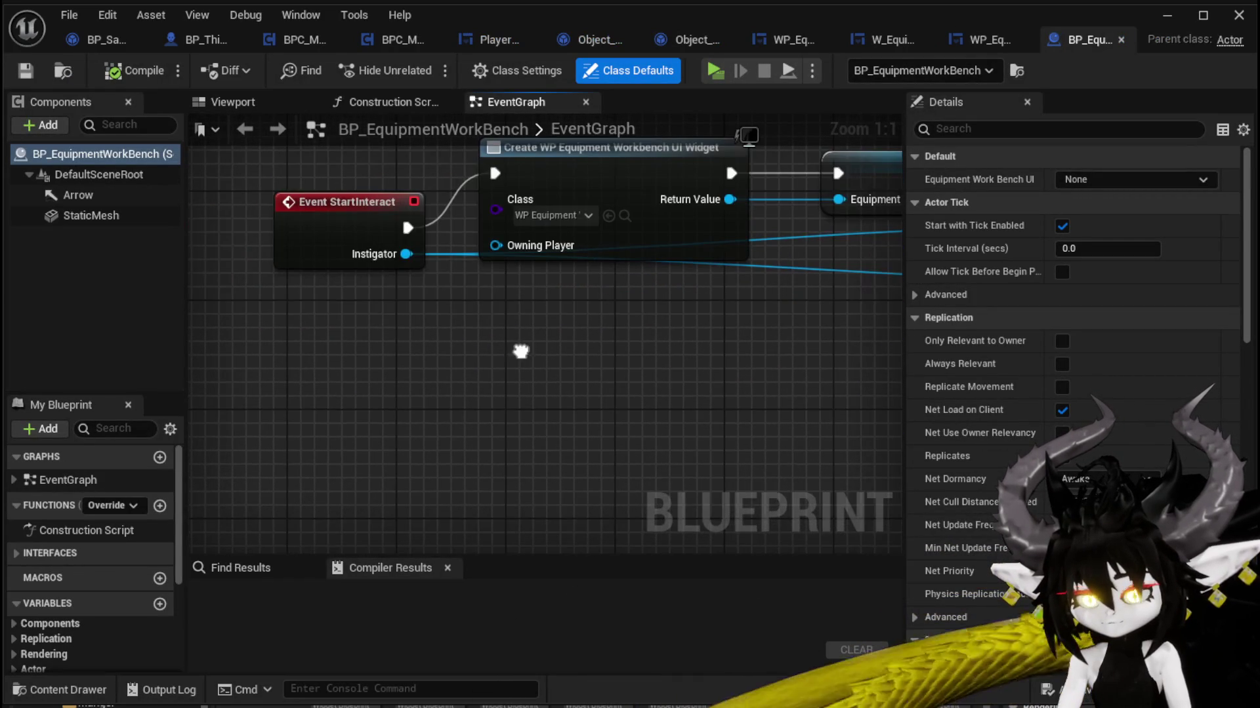
{"action": "scroll", "coordinate": [296, 257], "scroll_direction": "down", "scroll_amount": 5}
{"action": "left_click_drag", "start_coordinate": [296, 257], "coordinate": [262, 335]}
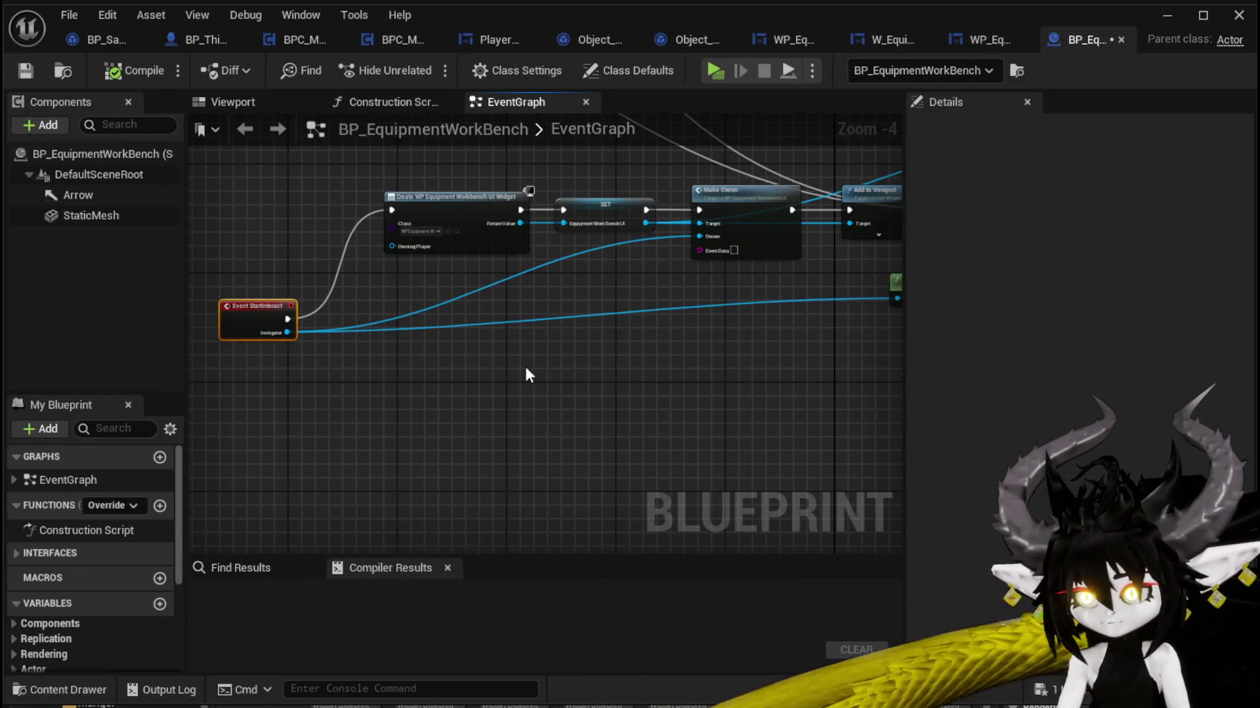
{"action": "mouse_move", "coordinate": [528, 375]}
{"action": "left_mouse_down"}
{"action": "mouse_move", "coordinate": [267, 315]}
{"action": "mouse_move", "coordinate": [210, 387]}
{"action": "mouse_move", "coordinate": [657, 274]}
{"action": "left_mouse_up"}
{"action": "scroll", "coordinate": [353, 298], "scroll_direction": "up", "scroll_amount": 2}
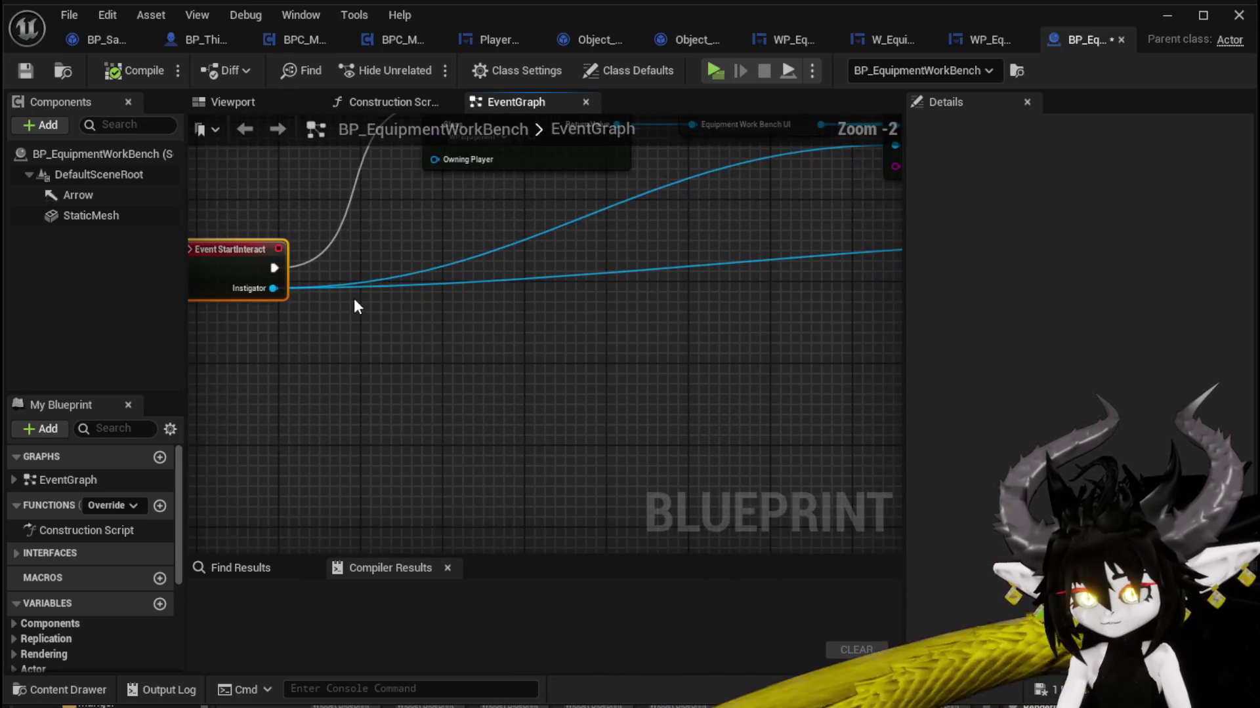
{"action": "left_click_drag", "start_coordinate": [353, 298], "coordinate": [297, 406]}
{"action": "left_click", "coordinate": [438, 258]}
Step: Duplicate the Create Widget node as WP_EquipmentInteractionHUD and wire it after Event StartInteract
{"action": "key", "text": "ctrl+c"}
{"action": "key", "text": "ctrl+v"}
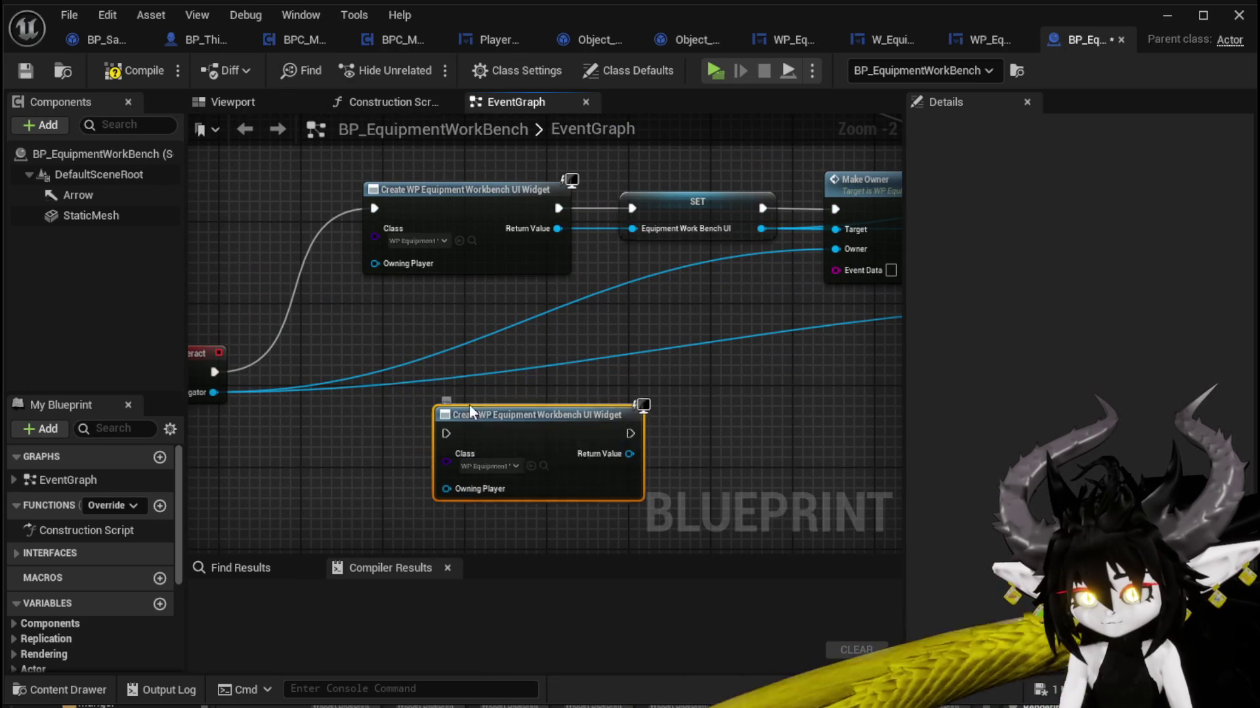
{"action": "left_click_drag", "start_coordinate": [469, 404], "coordinate": [400, 326]}
{"action": "left_click", "coordinate": [420, 385]}
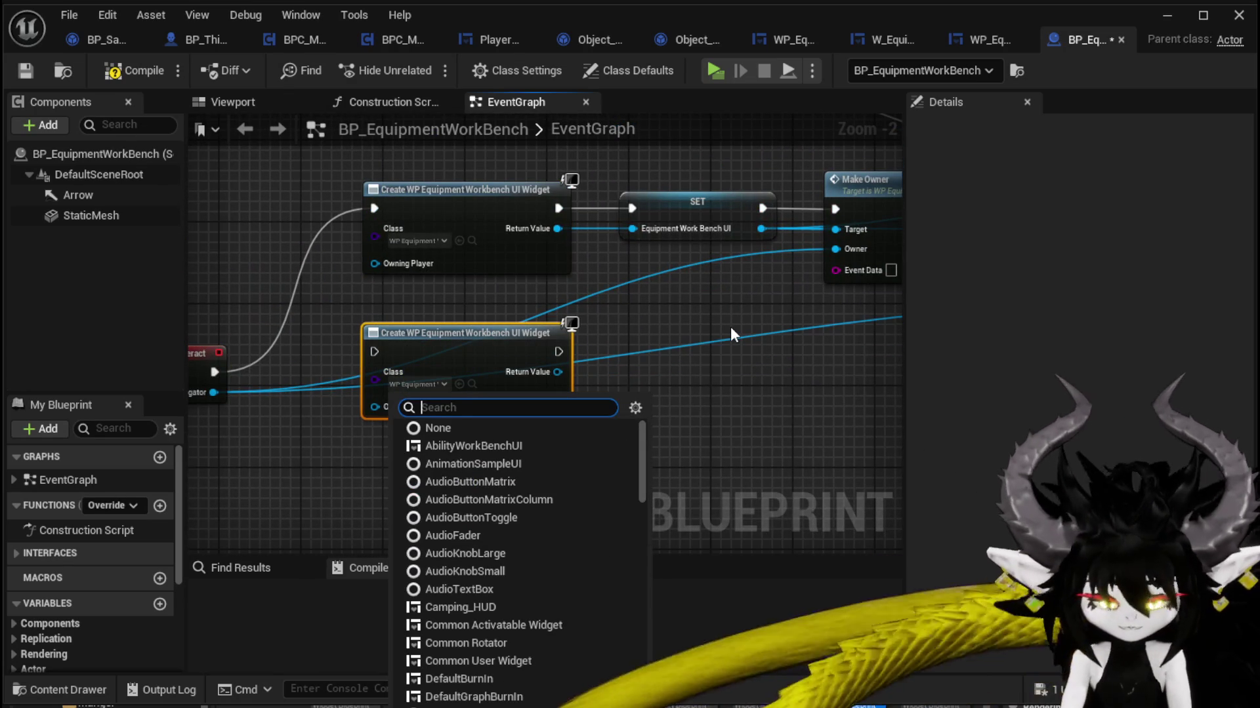
{"action": "type", "text": "HUD"}
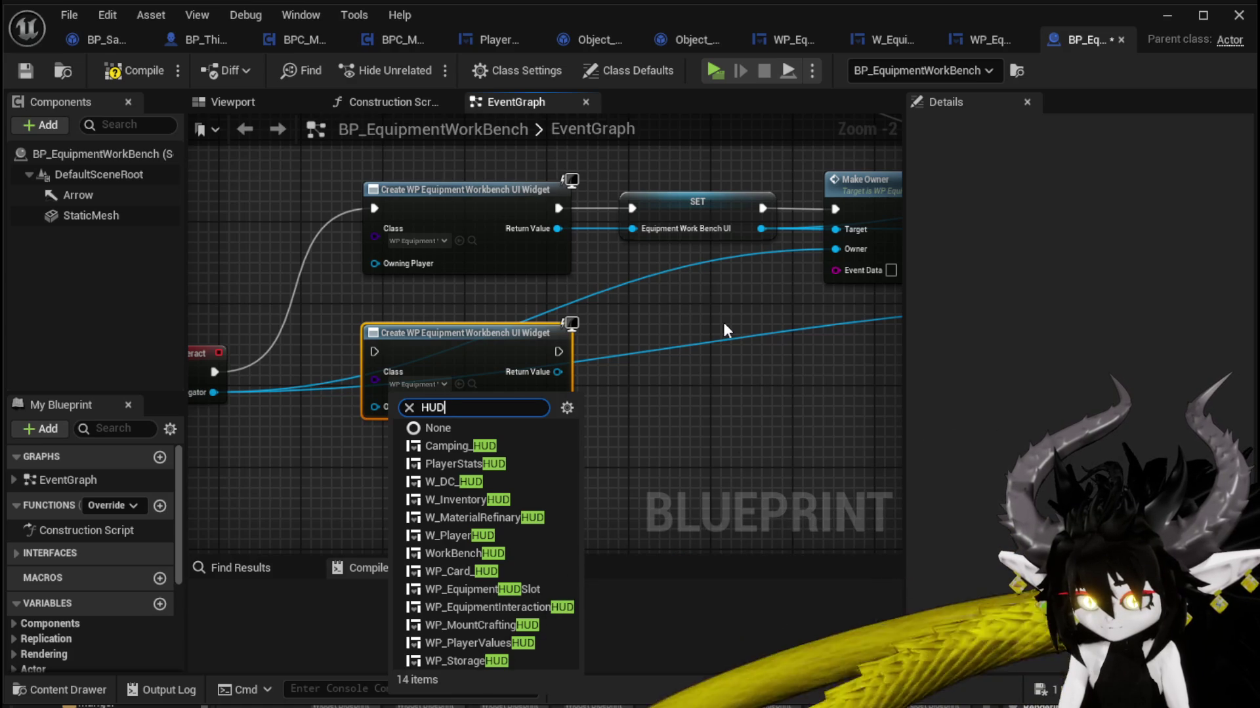
{"action": "left_click", "coordinate": [557, 606]}
{"action": "mouse_move", "coordinate": [215, 372]}
{"action": "left_mouse_down"}
{"action": "mouse_move", "coordinate": [400, 364]}
{"action": "mouse_move", "coordinate": [377, 354]}
{"action": "left_mouse_up"}
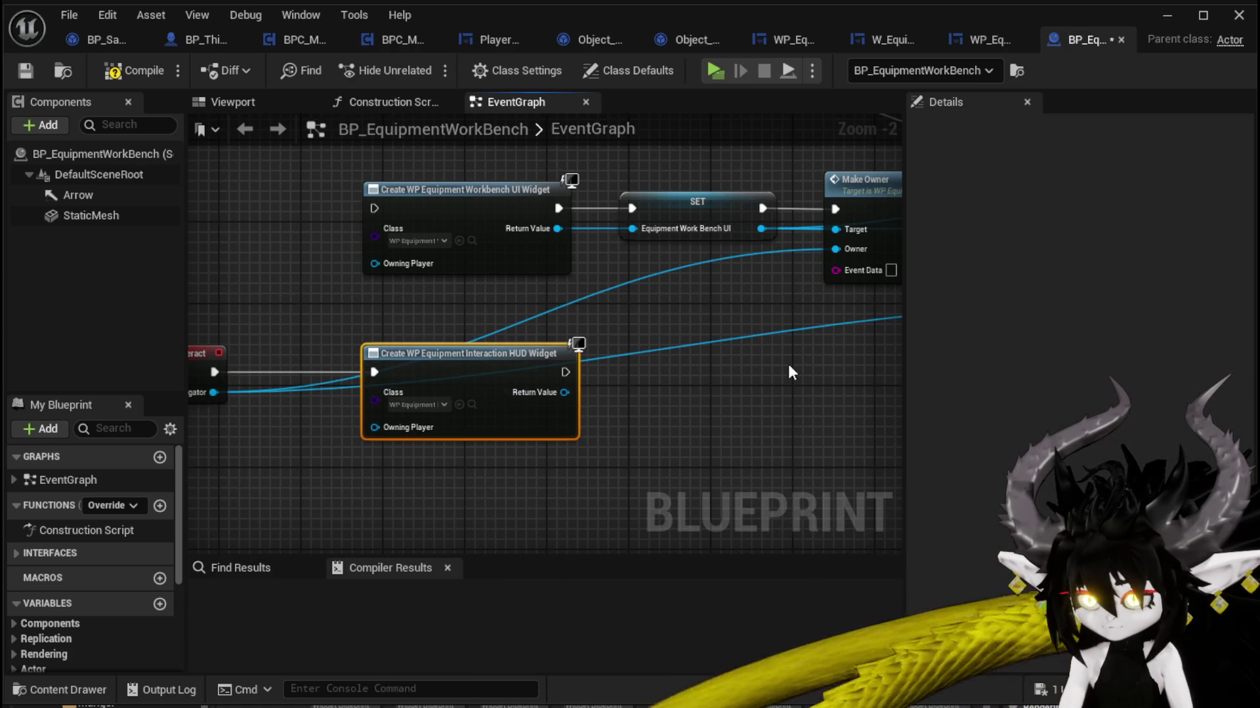
{"action": "left_click_drag", "start_coordinate": [788, 364], "coordinate": [426, 416]}
Step: Add a Bind Event node after the HUD widget creation node
{"action": "mouse_move", "coordinate": [198, 449]}
{"action": "left_mouse_down"}
{"action": "mouse_move", "coordinate": [348, 387]}
{"action": "mouse_move", "coordinate": [534, 393]}
{"action": "left_mouse_up"}
{"action": "type", "text": "Bind"}
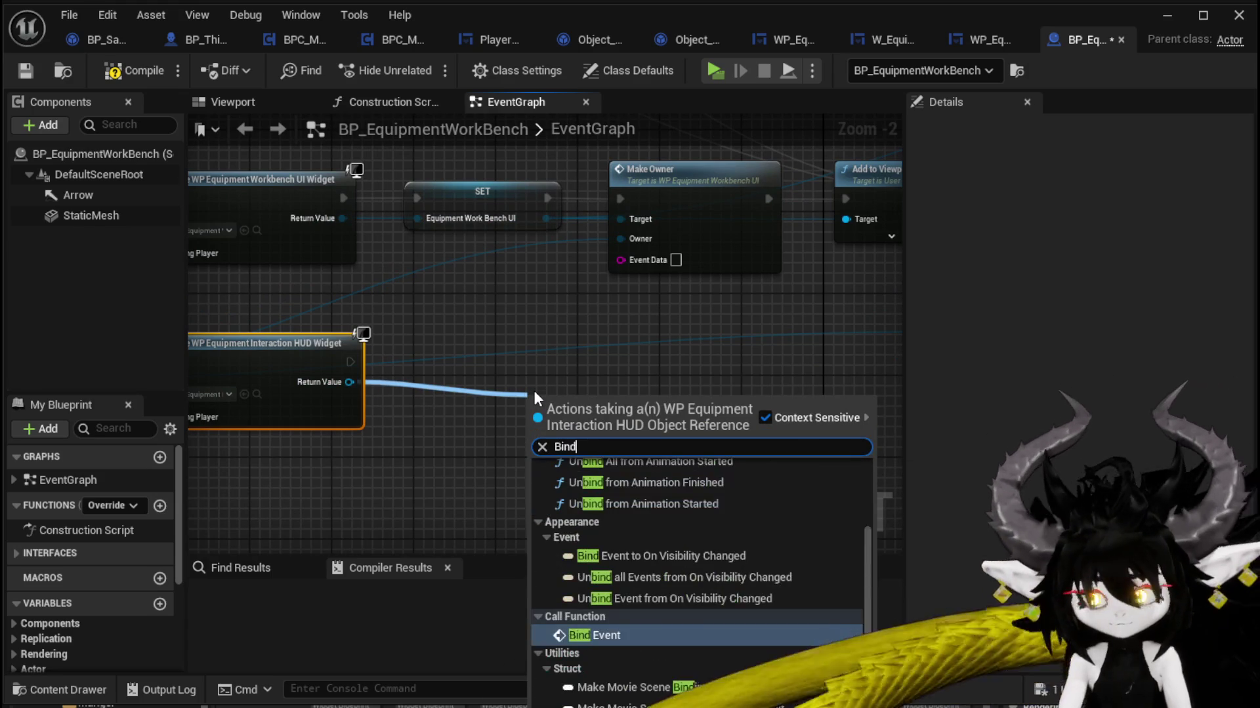
{"action": "key", "text": "Return"}
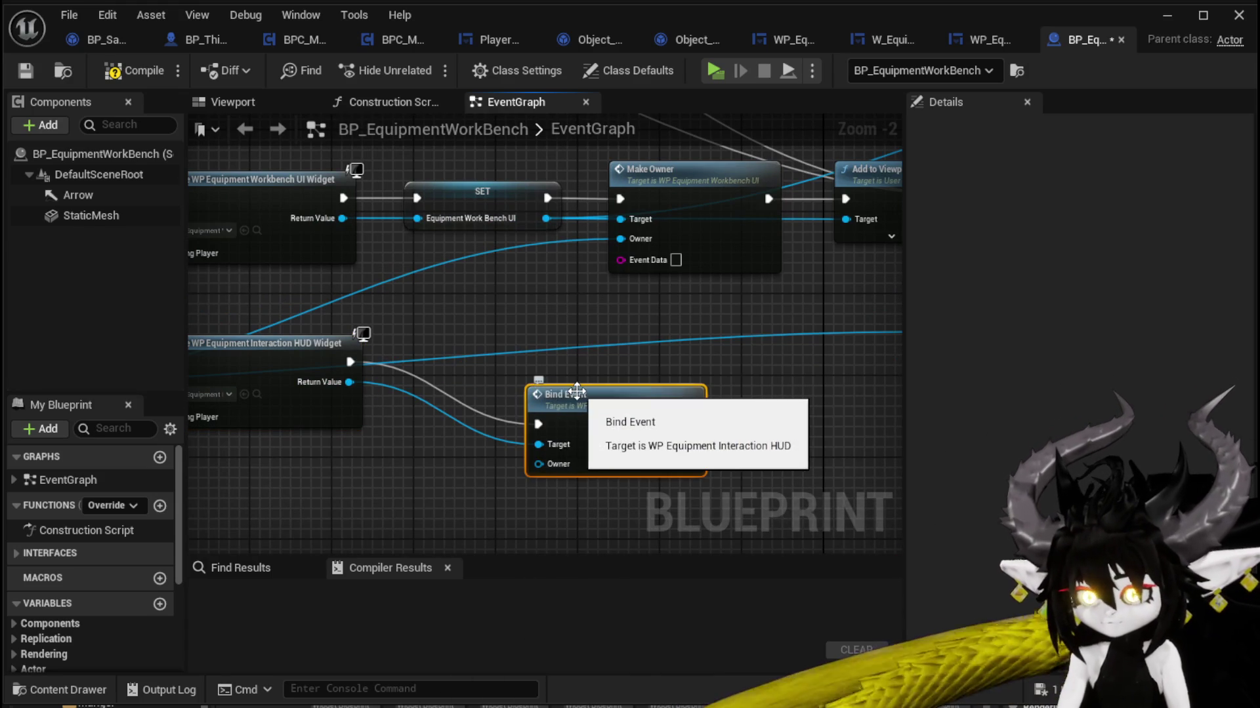
{"action": "left_click_drag", "start_coordinate": [571, 392], "coordinate": [446, 332]}
{"action": "left_click_drag", "start_coordinate": [381, 408], "coordinate": [754, 380]}
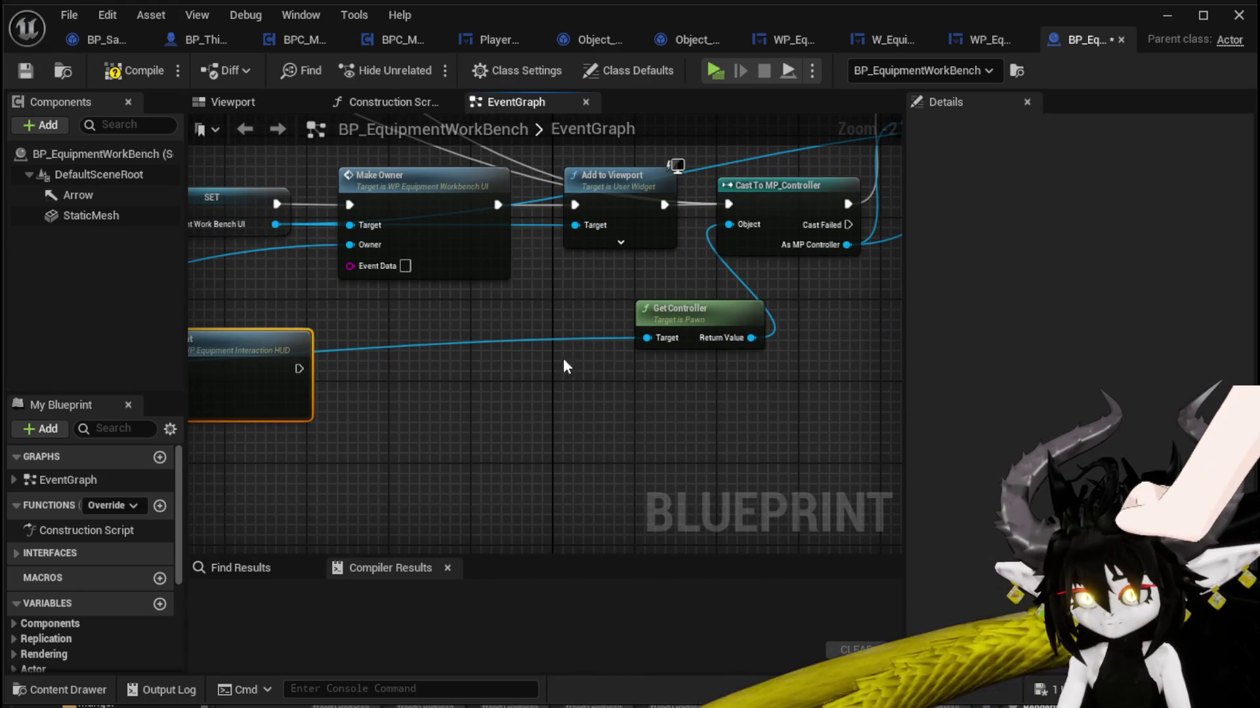
Step: Copy the Add to Viewport node and run Bind Event into the copy
{"action": "left_click", "coordinate": [636, 215]}
{"action": "key", "text": "ctrl+c"}
{"action": "key", "text": "ctrl+v"}
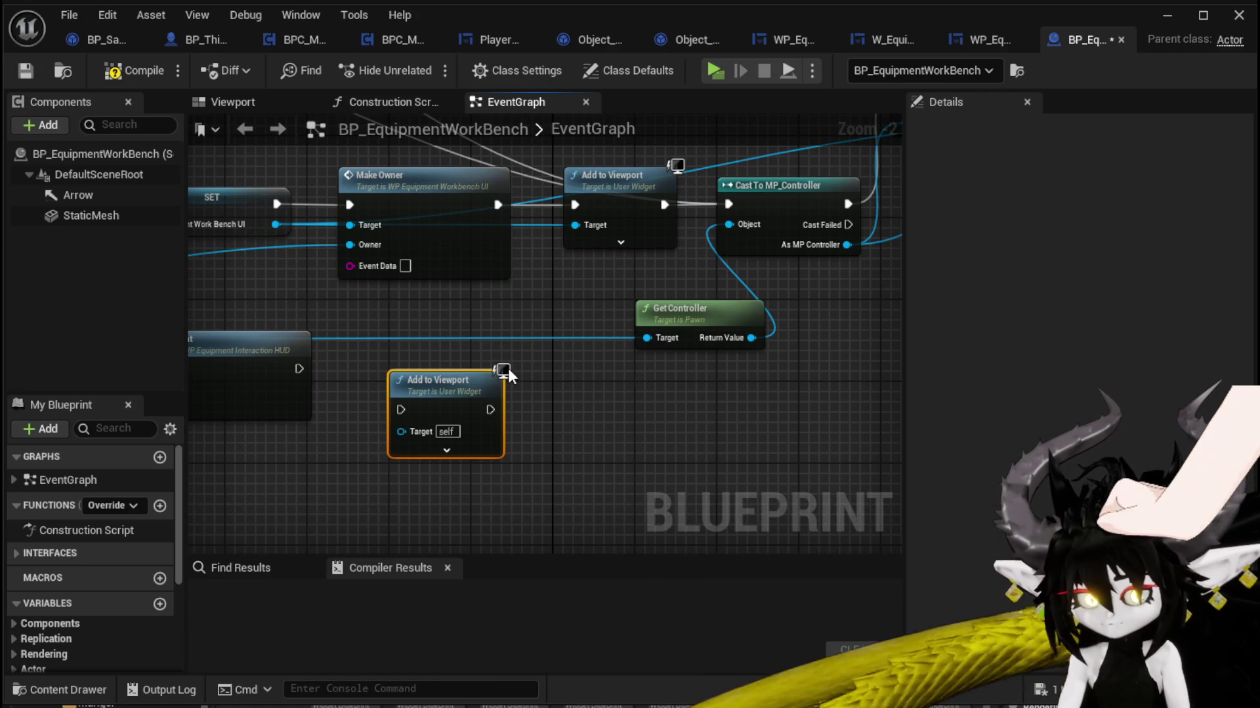
{"action": "left_click_drag", "start_coordinate": [507, 371], "coordinate": [466, 330]}
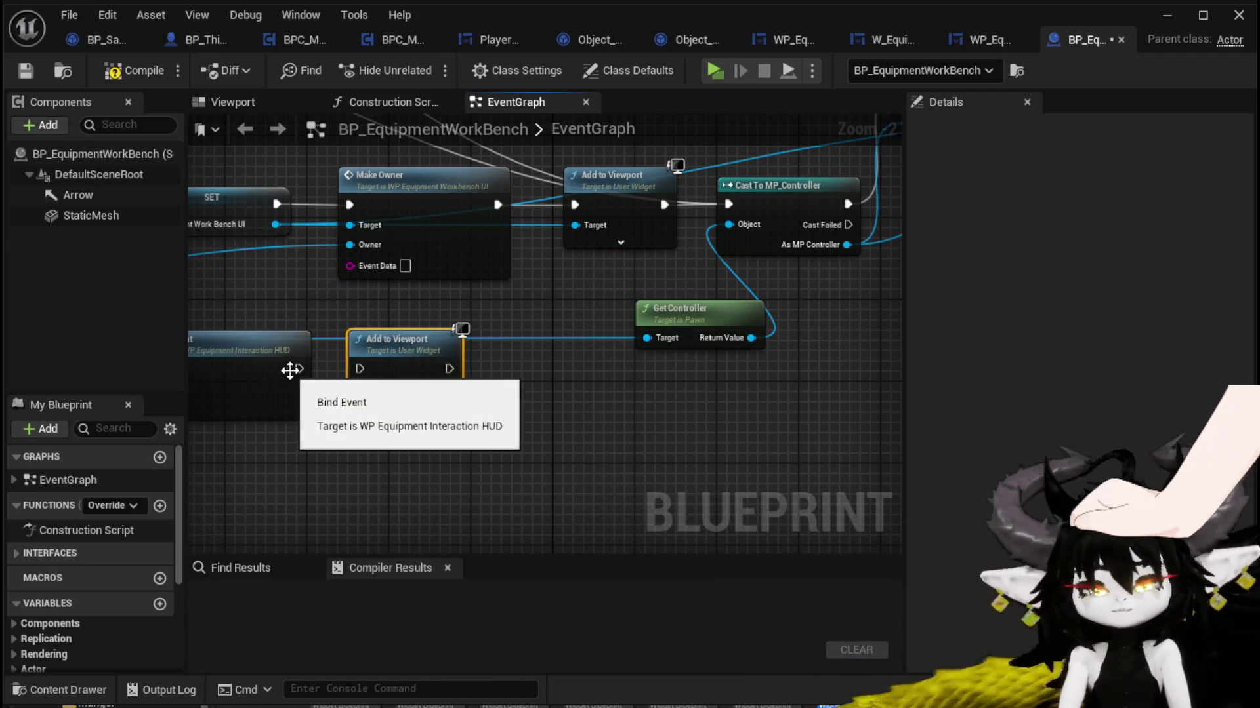
{"action": "left_click_drag", "start_coordinate": [293, 368], "coordinate": [653, 351]}
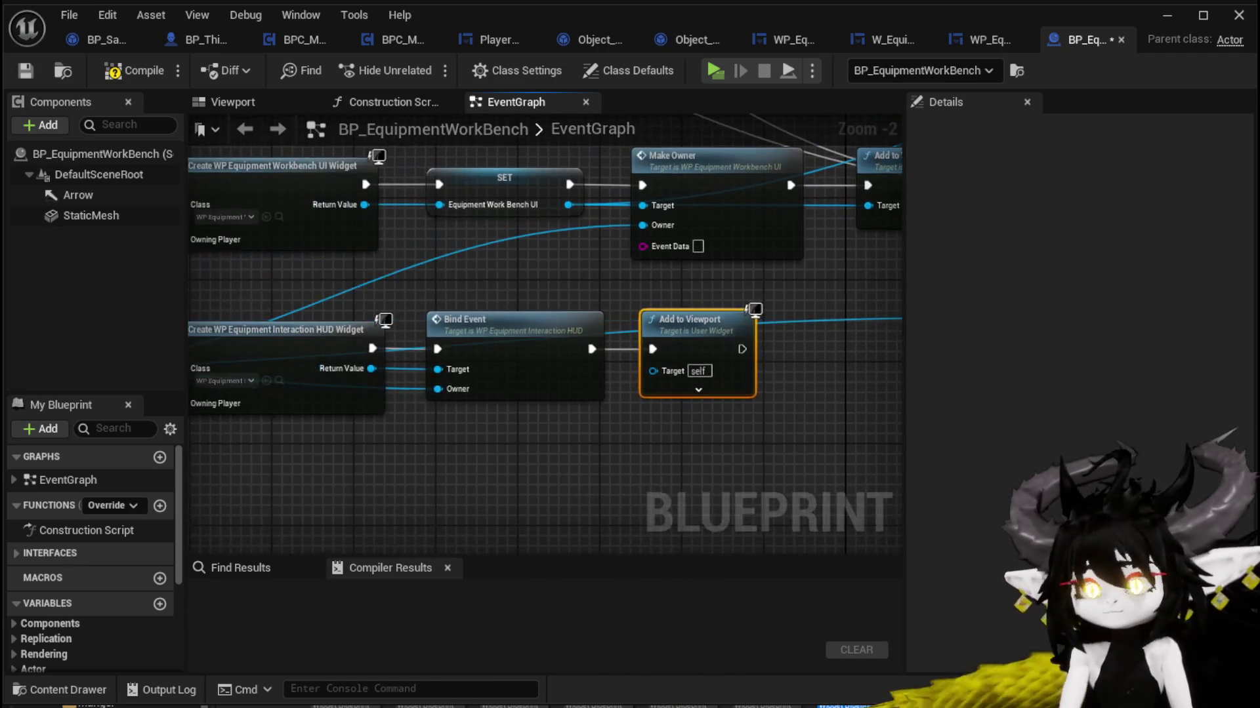
Step: Paste copies of the Cast, SET Show Mouse Cursor, input-mode and Get Controller nodes after Add to Viewport, fed by Instigator
{"action": "mouse_move", "coordinate": [251, 361]}
{"action": "left_mouse_down"}
{"action": "mouse_move", "coordinate": [776, 373]}
{"action": "mouse_move", "coordinate": [589, 363]}
{"action": "left_mouse_up"}
{"action": "scroll", "coordinate": [515, 420], "scroll_direction": "down", "scroll_amount": 2}
{"action": "left_click_drag", "start_coordinate": [447, 439], "coordinate": [758, 204]}
{"action": "key", "text": "ctrl+c"}
{"action": "key", "text": "ctrl+v"}
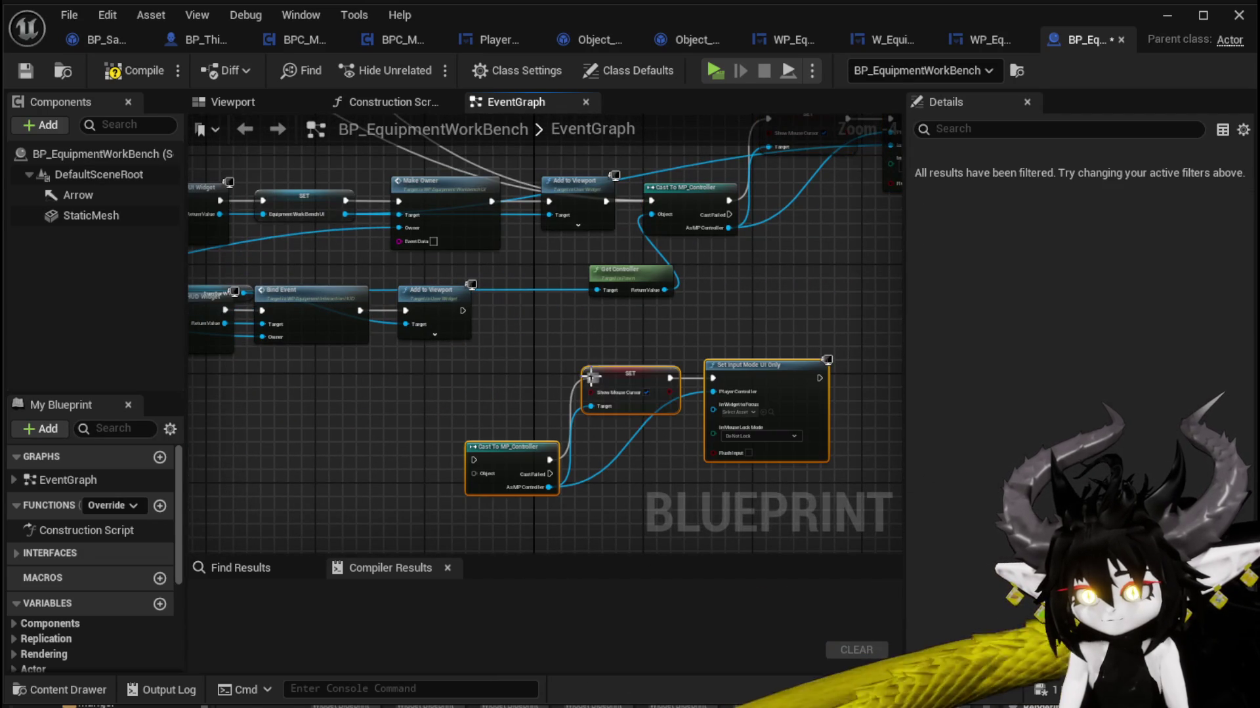
{"action": "left_click", "coordinate": [620, 272]}
{"action": "key", "text": "ctrl+c"}
{"action": "key", "text": "ctrl+v"}
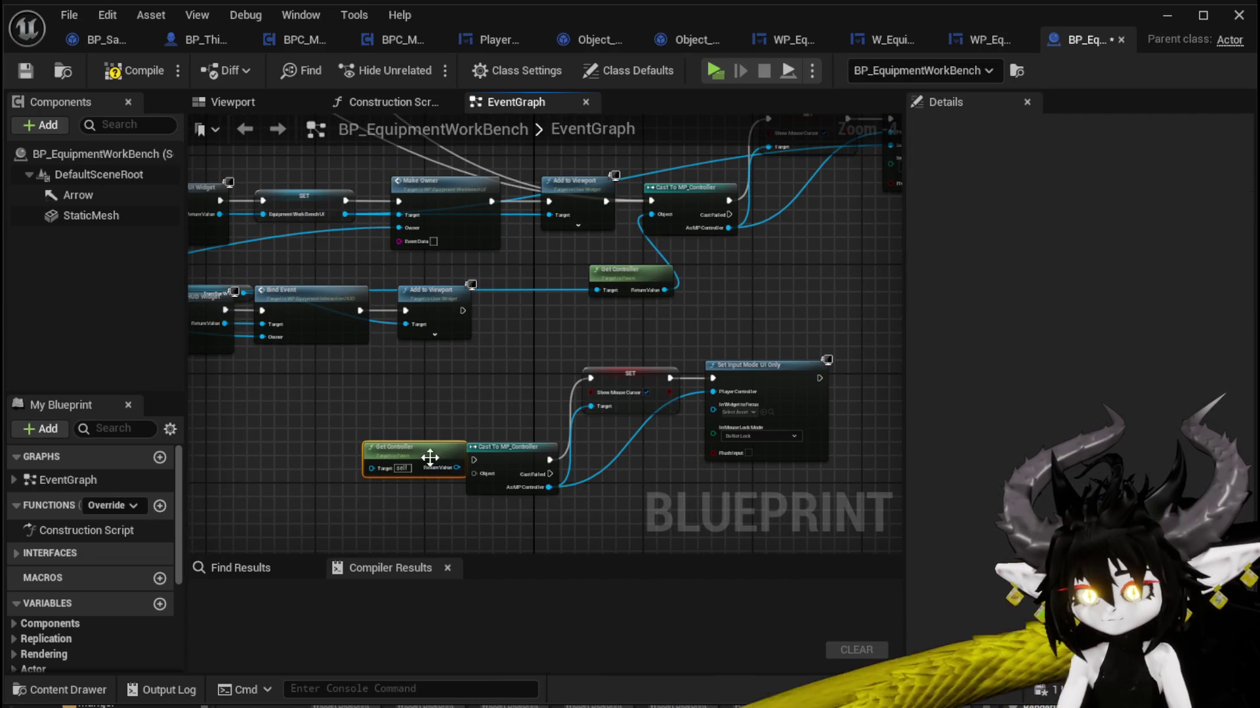
{"action": "mouse_move", "coordinate": [429, 462]}
{"action": "left_mouse_down"}
{"action": "mouse_move", "coordinate": [490, 474]}
{"action": "mouse_move", "coordinate": [475, 473]}
{"action": "left_mouse_up"}
{"action": "mouse_move", "coordinate": [462, 310]}
{"action": "left_mouse_down"}
{"action": "mouse_move", "coordinate": [486, 463]}
{"action": "mouse_move", "coordinate": [474, 460]}
{"action": "left_mouse_up"}
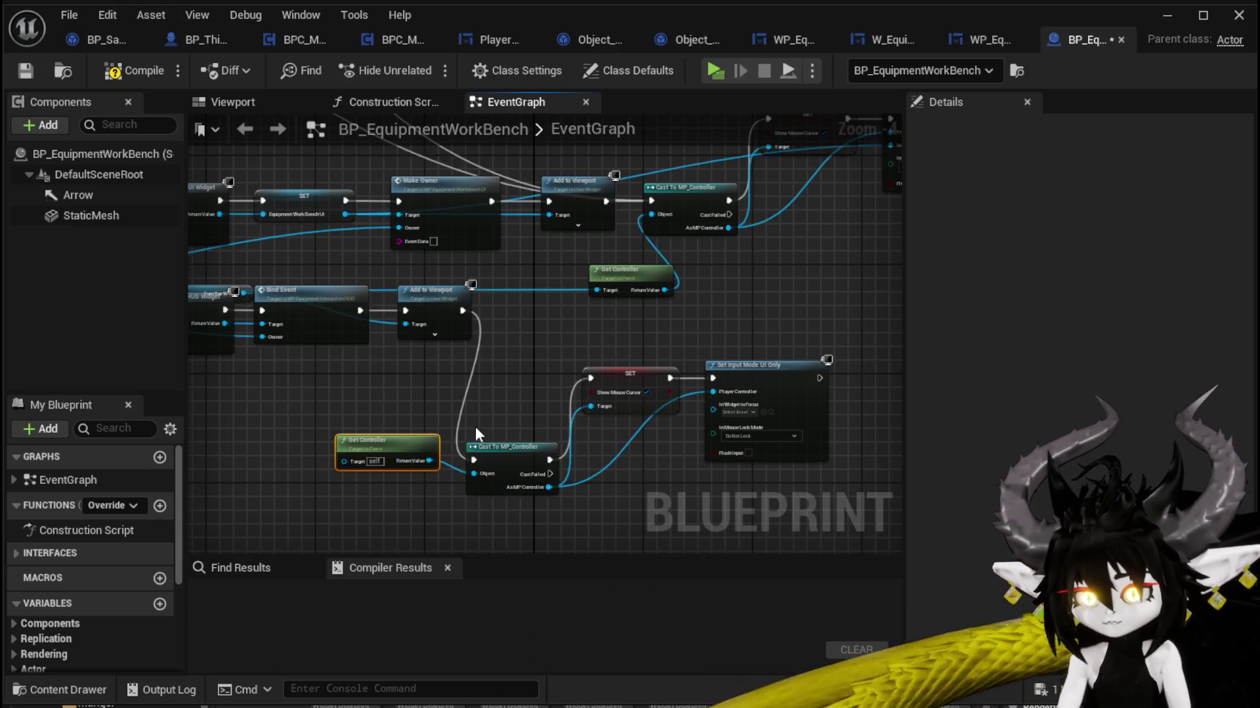
{"action": "mouse_move", "coordinate": [325, 320]}
{"action": "left_mouse_down"}
{"action": "mouse_move", "coordinate": [647, 451]}
{"action": "mouse_move", "coordinate": [690, 454]}
{"action": "mouse_move", "coordinate": [320, 402]}
{"action": "left_mouse_up"}
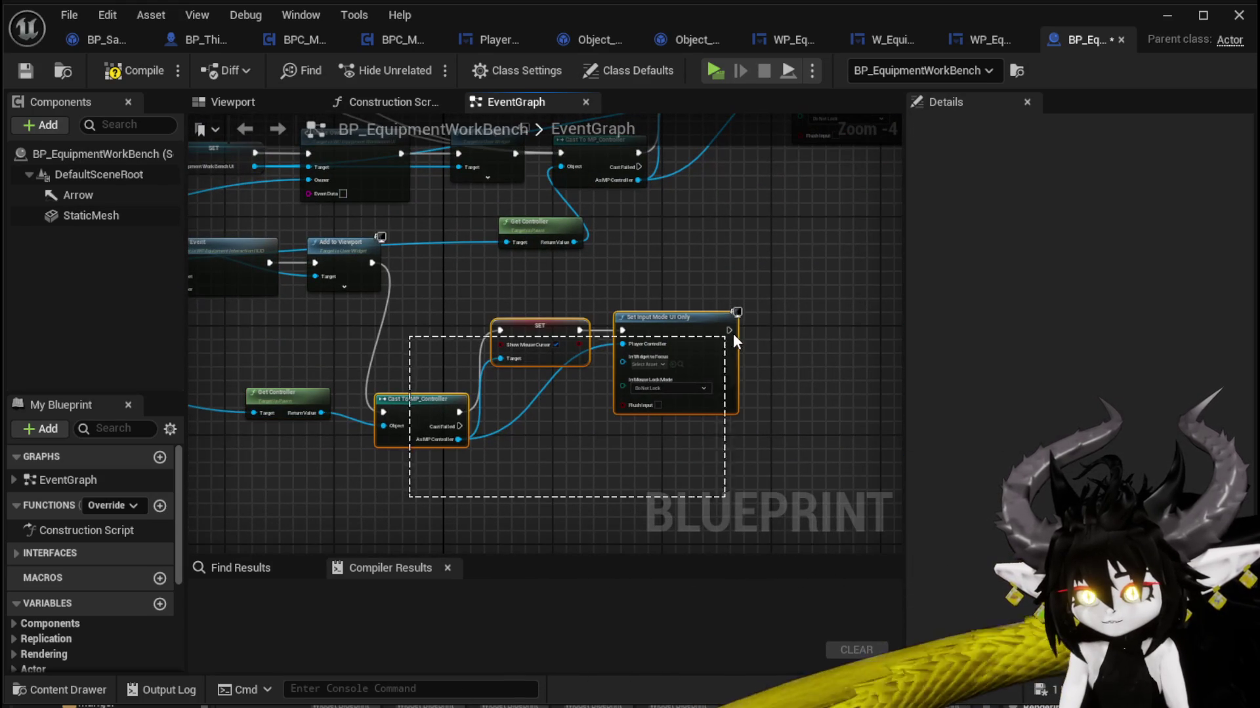
Step: Connect the Interaction HUD widget to the pasted input-mode node's In Widget to Focus
{"action": "left_click_drag", "start_coordinate": [734, 341], "coordinate": [734, 342]}
{"action": "left_click_drag", "start_coordinate": [331, 404], "coordinate": [391, 386]}
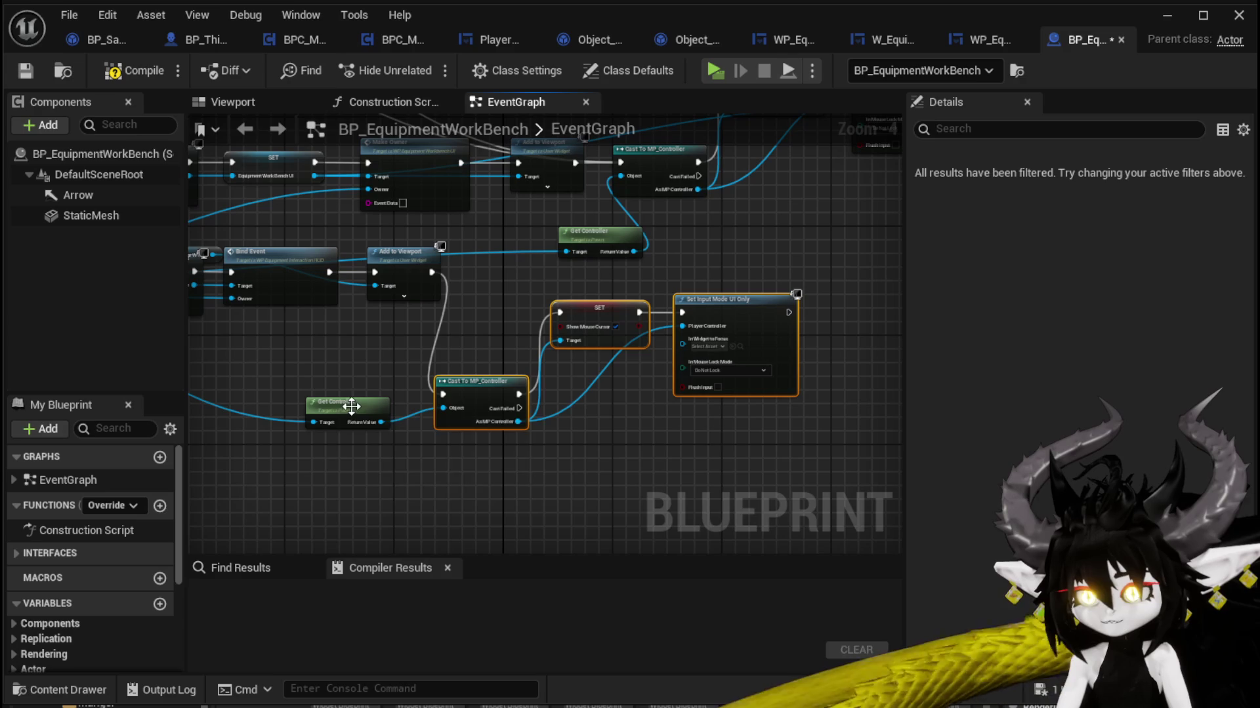
{"action": "mouse_move", "coordinate": [343, 427]}
{"action": "left_mouse_down"}
{"action": "mouse_move", "coordinate": [615, 401]}
{"action": "mouse_move", "coordinate": [192, 407]}
{"action": "left_mouse_up"}
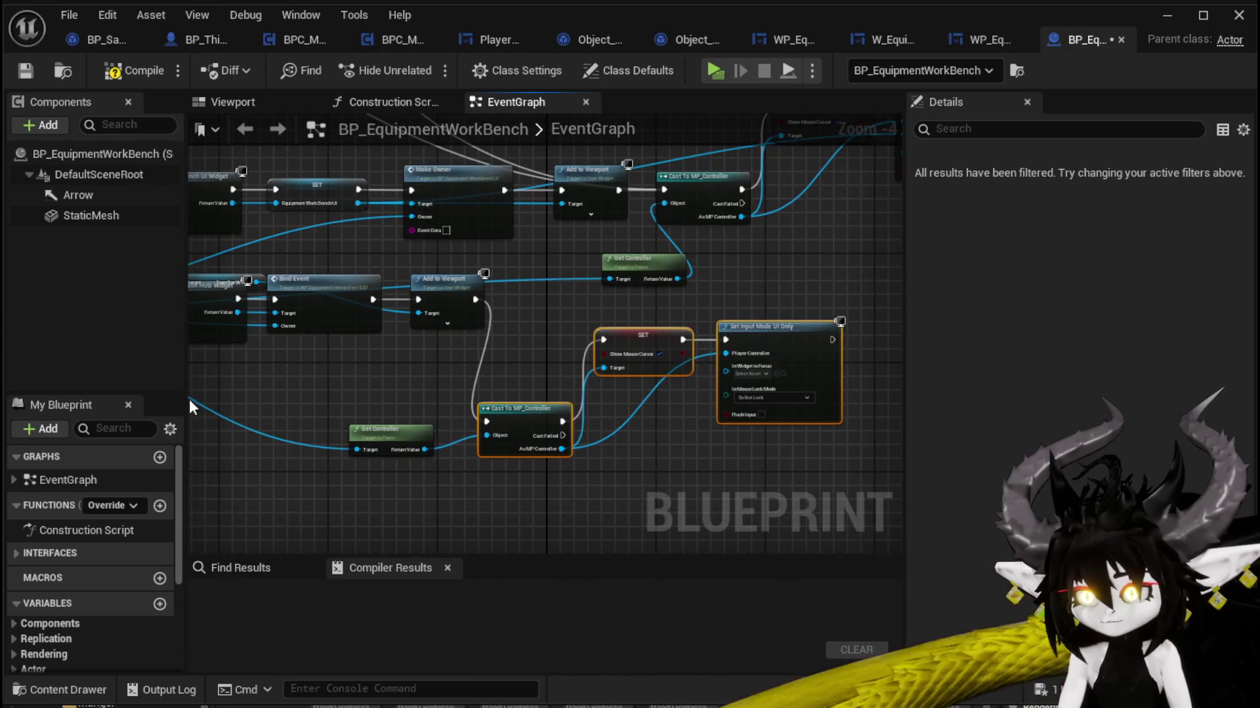
{"action": "mouse_move", "coordinate": [235, 313]}
{"action": "left_mouse_down"}
{"action": "mouse_move", "coordinate": [760, 422]}
{"action": "mouse_move", "coordinate": [639, 380]}
{"action": "left_mouse_up"}
{"action": "mouse_move", "coordinate": [680, 294]}
{"action": "left_mouse_down"}
{"action": "mouse_move", "coordinate": [895, 436]}
{"action": "mouse_move", "coordinate": [1089, 540]}
{"action": "mouse_move", "coordinate": [1096, 615]}
{"action": "mouse_move", "coordinate": [1190, 653]}
{"action": "left_mouse_up"}
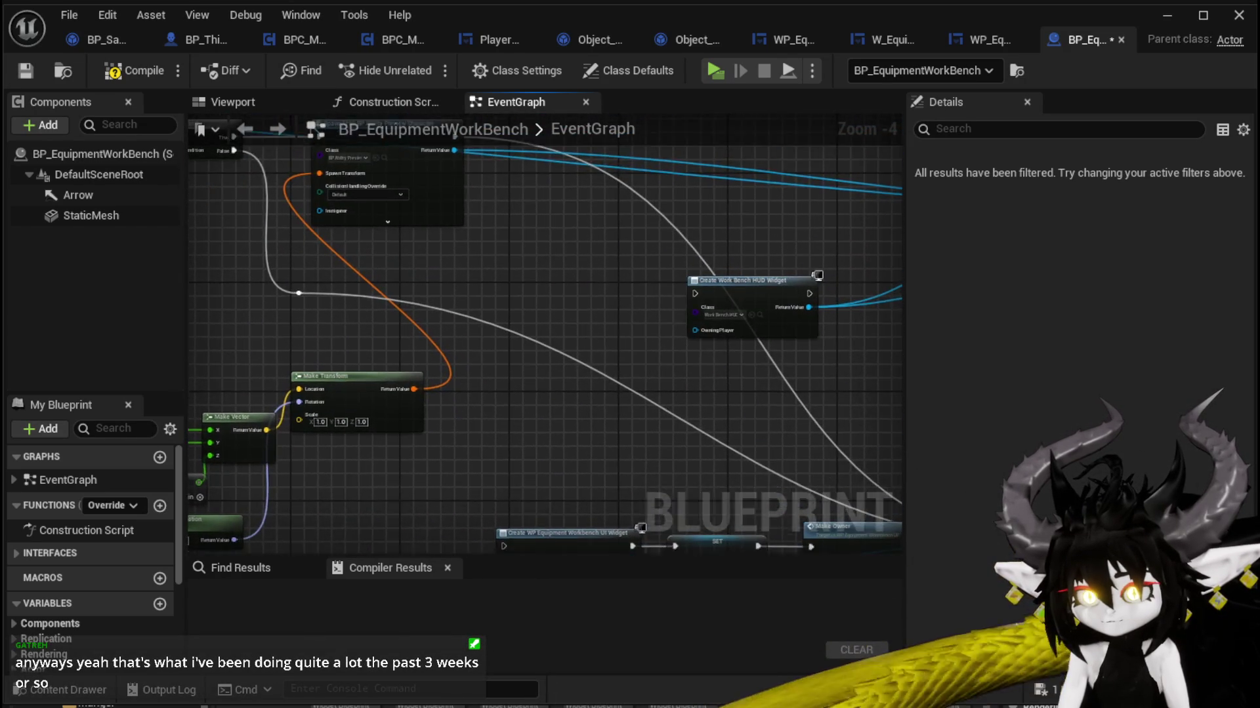
{"action": "scroll", "coordinate": [899, 446], "scroll_direction": "down", "scroll_amount": 3}
{"action": "left_click_drag", "start_coordinate": [568, 459], "coordinate": [518, 309]}
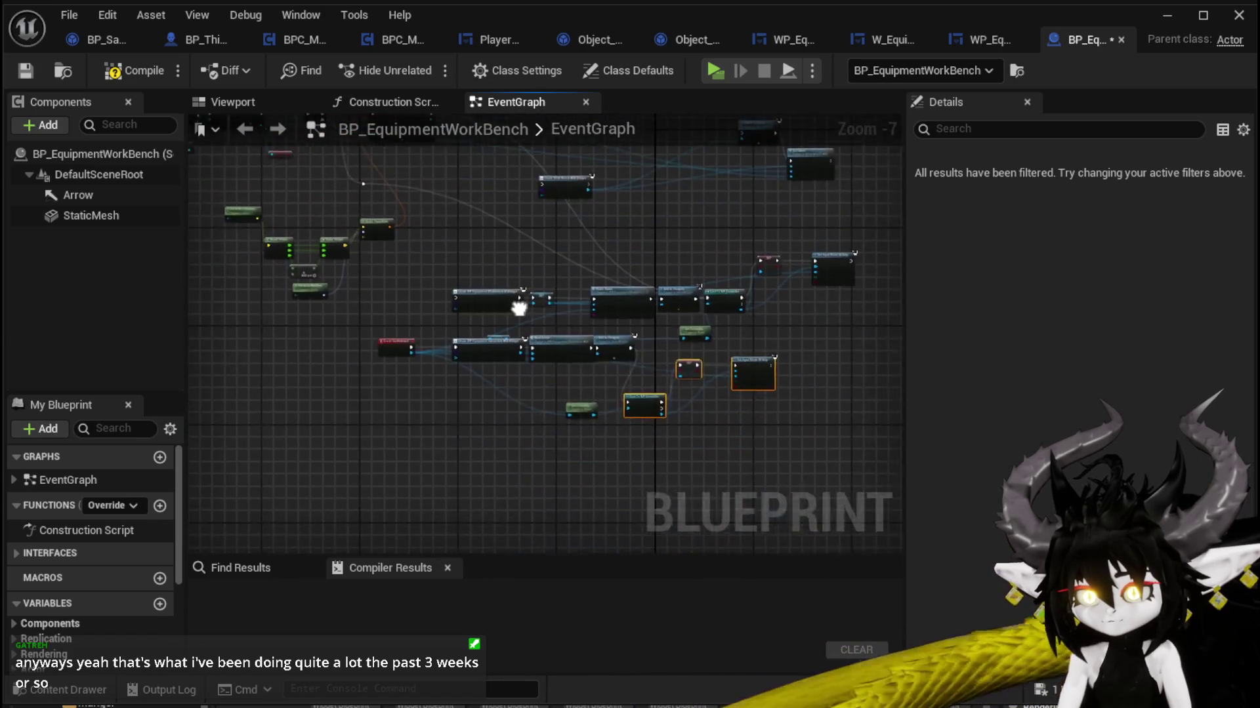
{"action": "scroll", "coordinate": [519, 308], "scroll_direction": "up", "scroll_amount": 2}
{"action": "left_click_drag", "start_coordinate": [437, 364], "coordinate": [467, 365]}
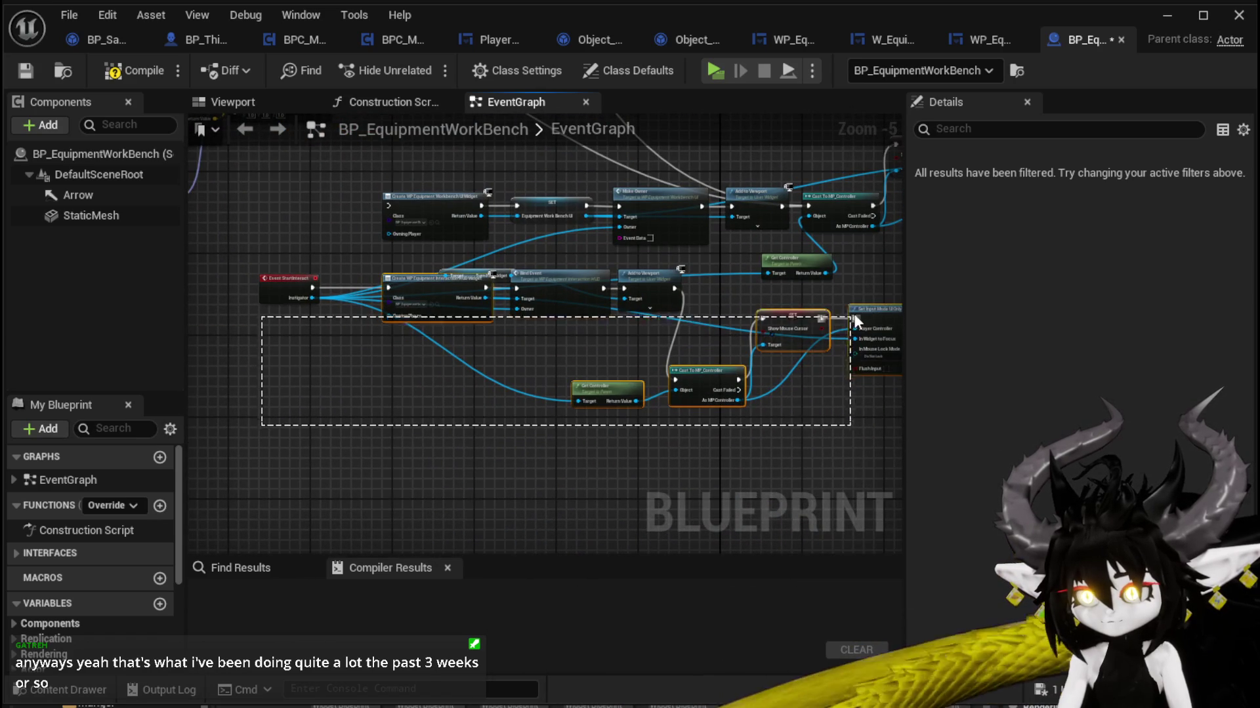
Step: Delete the Turn Bar Widget node and wire the HUD widget into Add to Viewport's Target
{"action": "left_click_drag", "start_coordinate": [873, 307], "coordinate": [840, 365]}
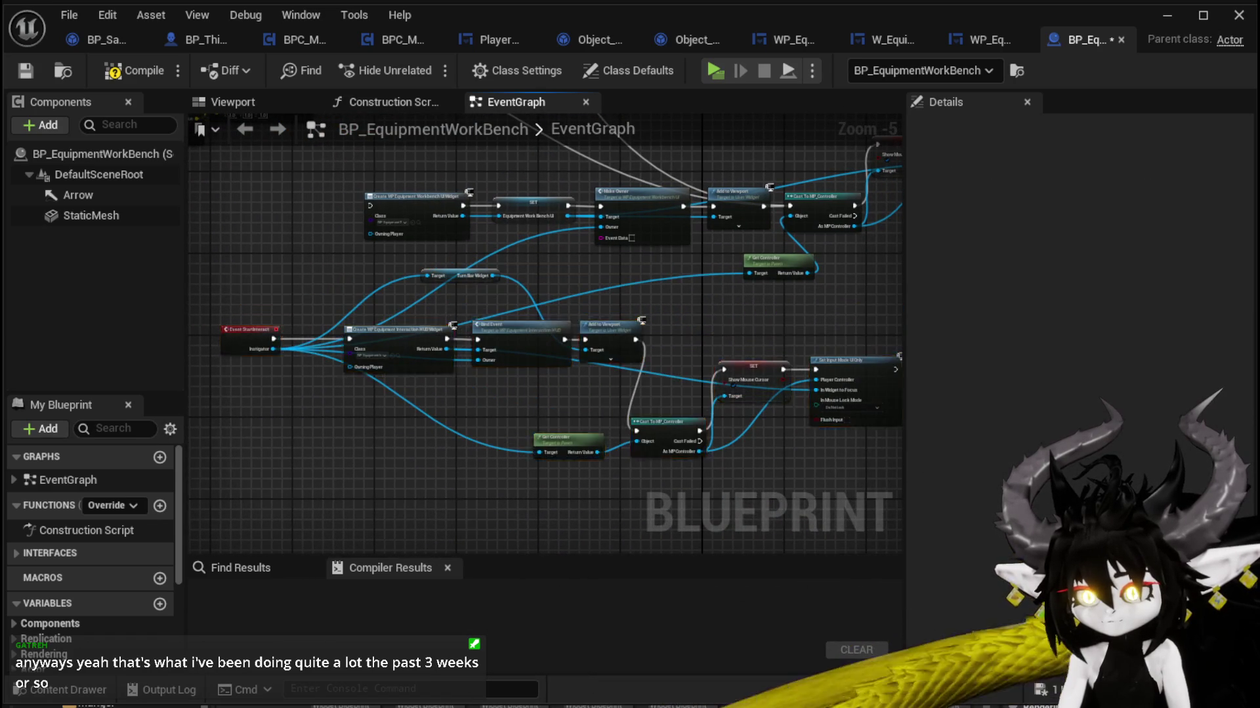
{"action": "mouse_move", "coordinate": [761, 328]}
{"action": "left_mouse_down"}
{"action": "mouse_move", "coordinate": [422, 381]}
{"action": "mouse_move", "coordinate": [725, 358]}
{"action": "left_mouse_up"}
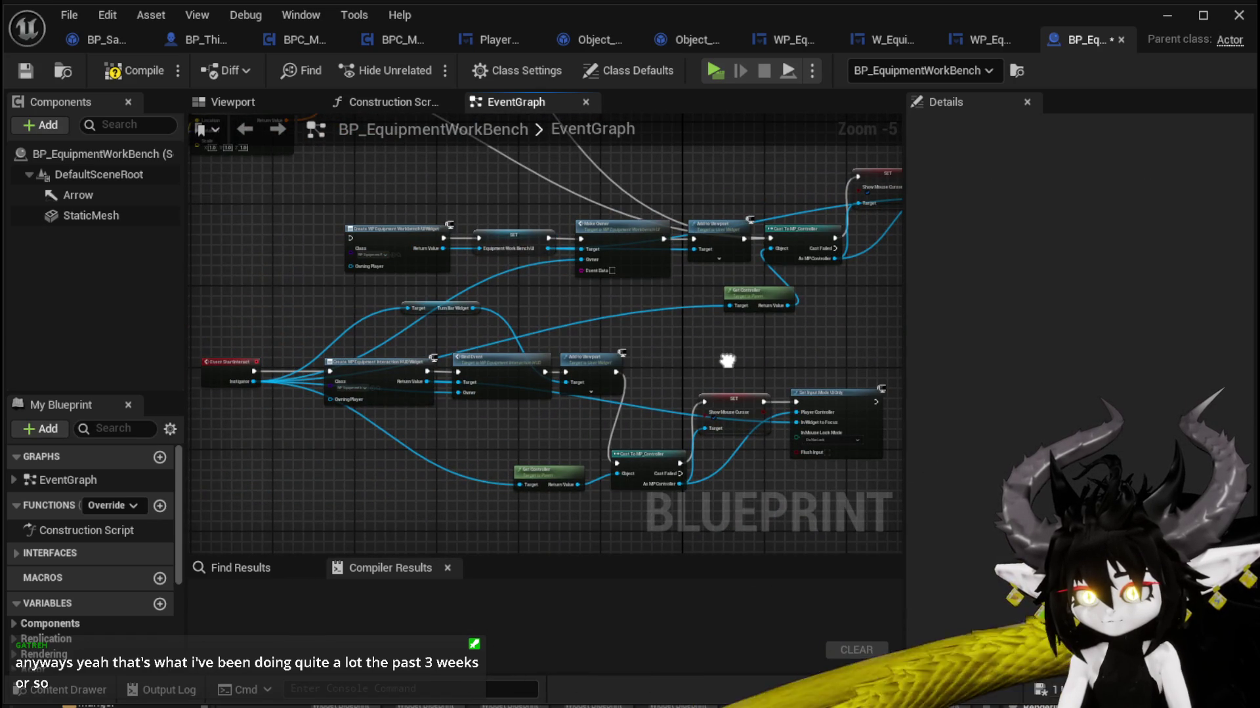
{"action": "scroll", "coordinate": [456, 348], "scroll_direction": "up", "scroll_amount": 4}
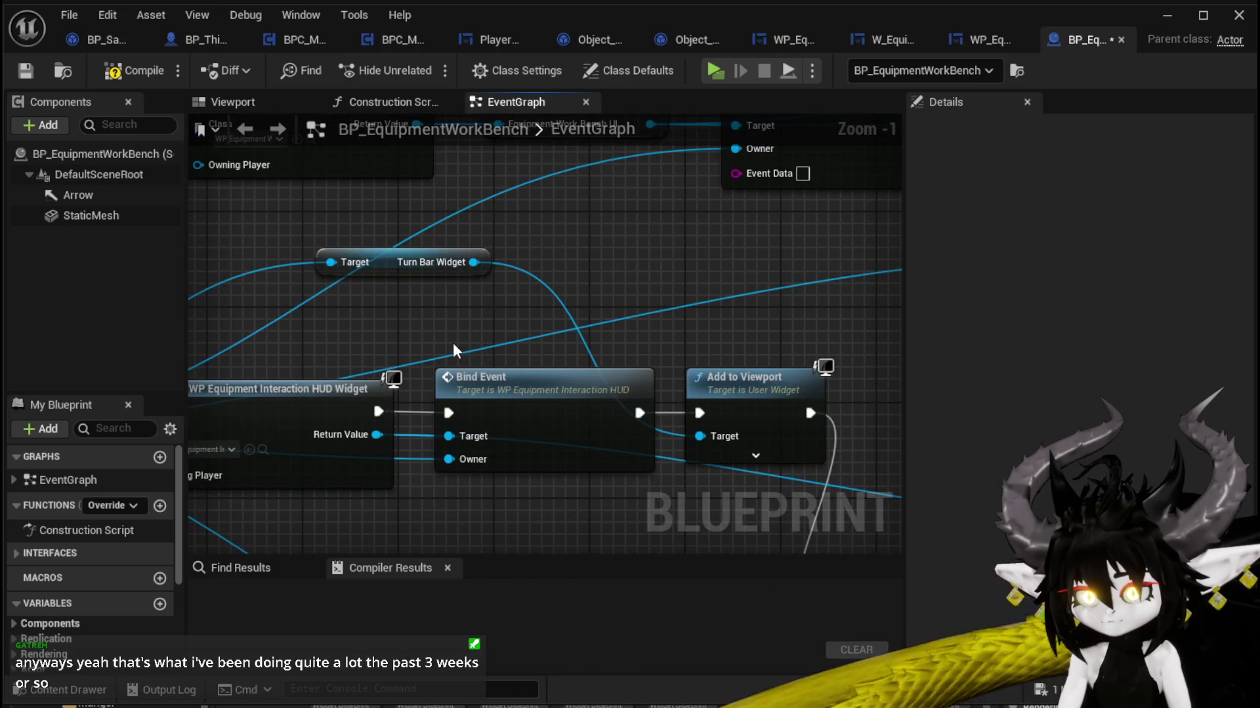
{"action": "mouse_move", "coordinate": [453, 343]}
{"action": "left_mouse_down"}
{"action": "mouse_move", "coordinate": [631, 295]}
{"action": "mouse_move", "coordinate": [537, 310]}
{"action": "left_mouse_up"}
{"action": "left_click", "coordinate": [459, 215]}
{"action": "key", "text": "Delete"}
{"action": "mouse_move", "coordinate": [516, 395]}
{"action": "left_mouse_down"}
{"action": "mouse_move", "coordinate": [326, 387]}
{"action": "mouse_move", "coordinate": [643, 384]}
{"action": "left_mouse_up"}
{"action": "scroll", "coordinate": [601, 289], "scroll_direction": "down", "scroll_amount": 3}
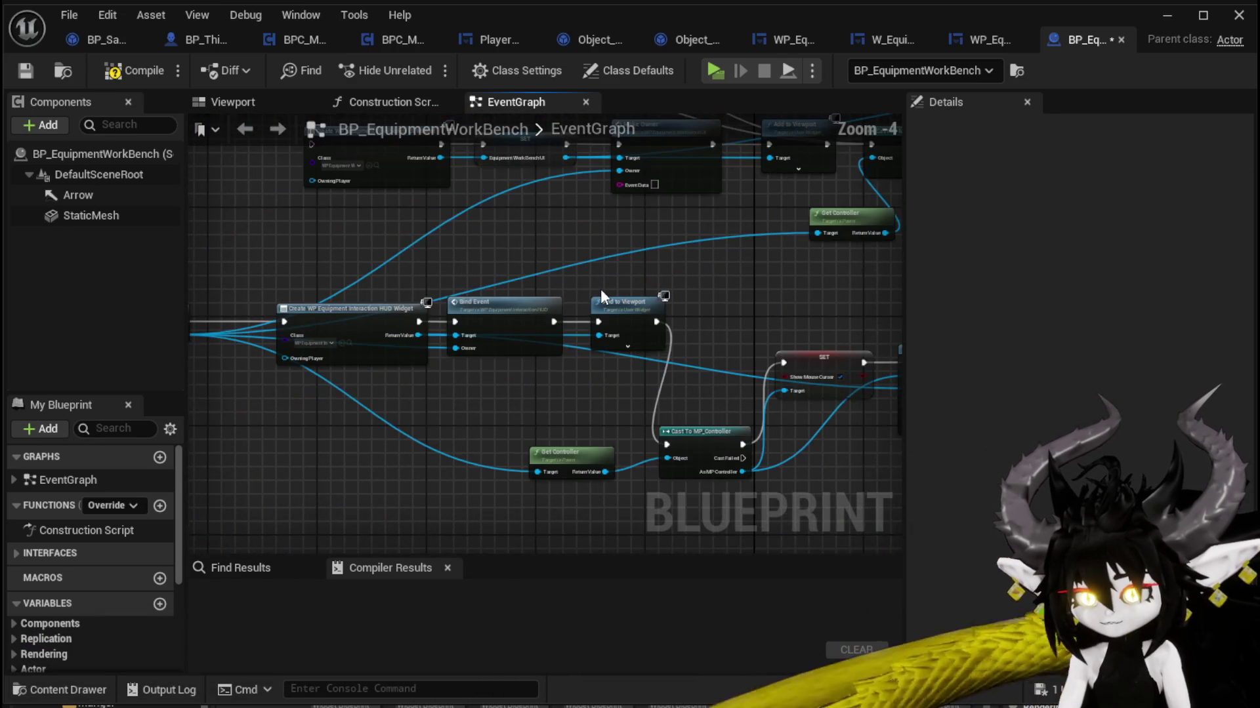
Step: Compile BP_EquipmentWorkBench and test it in a play session showing the Build and Upgrade buttons
{"action": "left_click", "coordinate": [115, 71]}
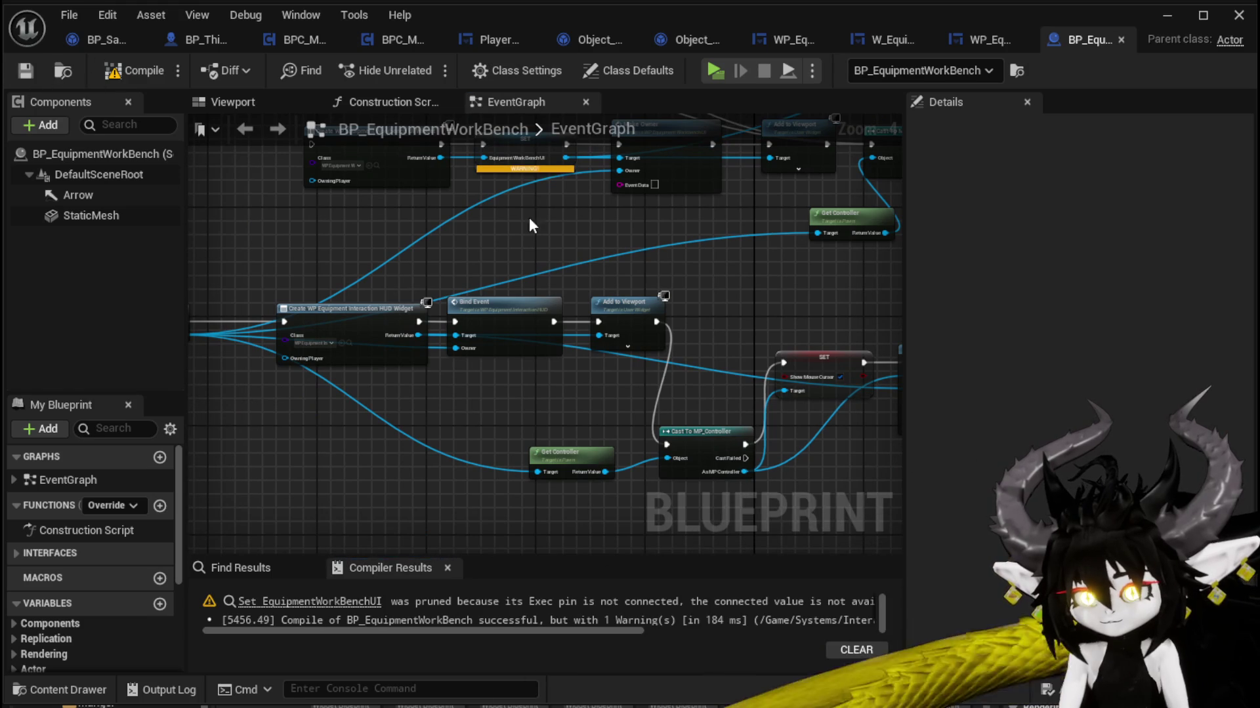
{"action": "left_click_drag", "start_coordinate": [532, 225], "coordinate": [536, 215]}
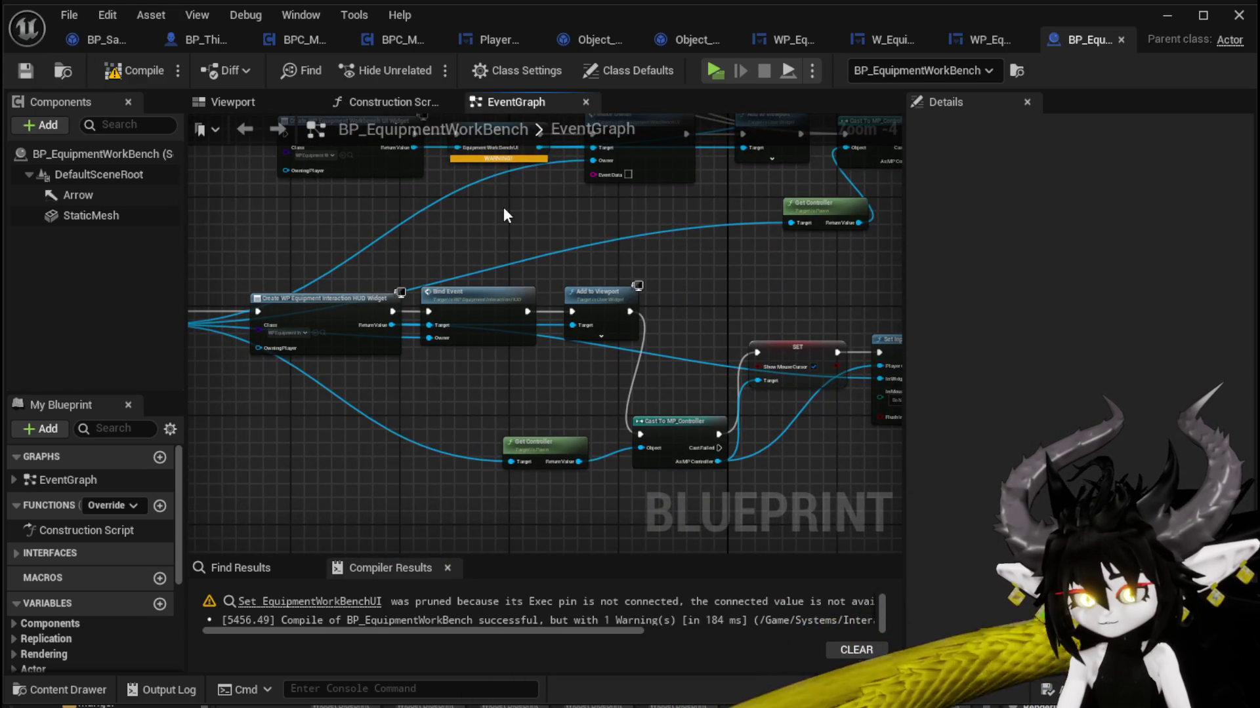
{"action": "left_click", "coordinate": [1166, 14]}
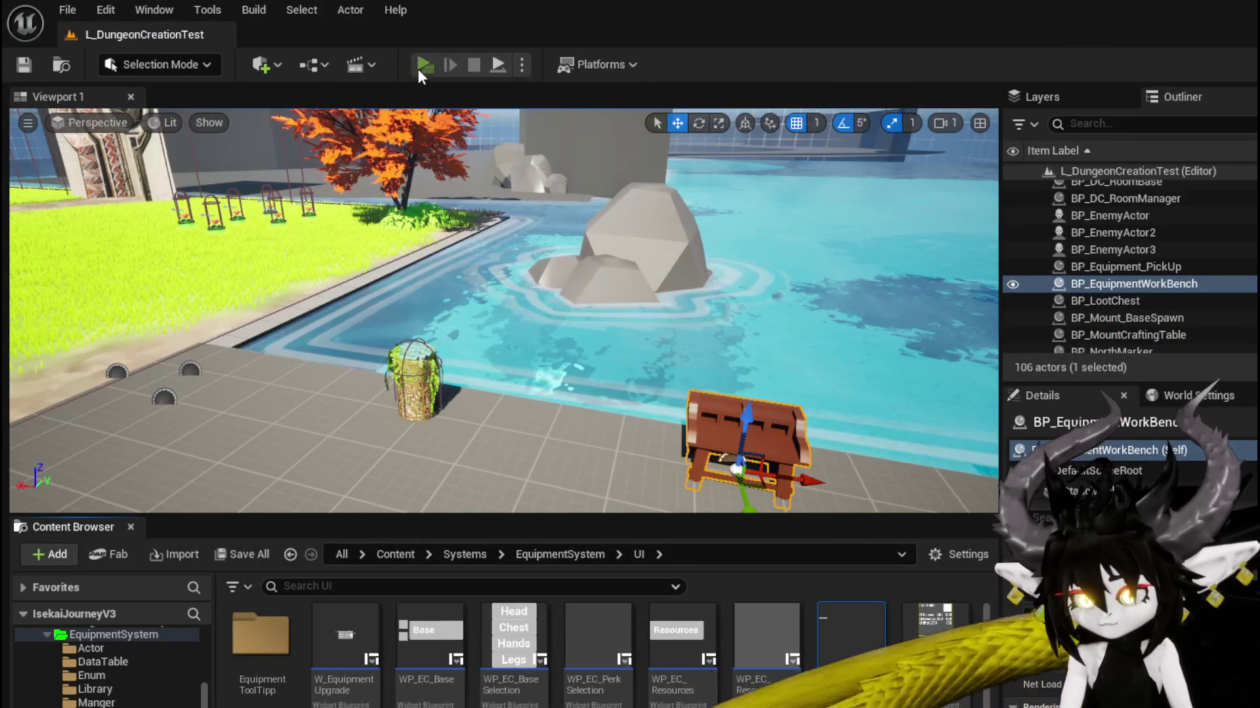
{"action": "left_click", "coordinate": [420, 67]}
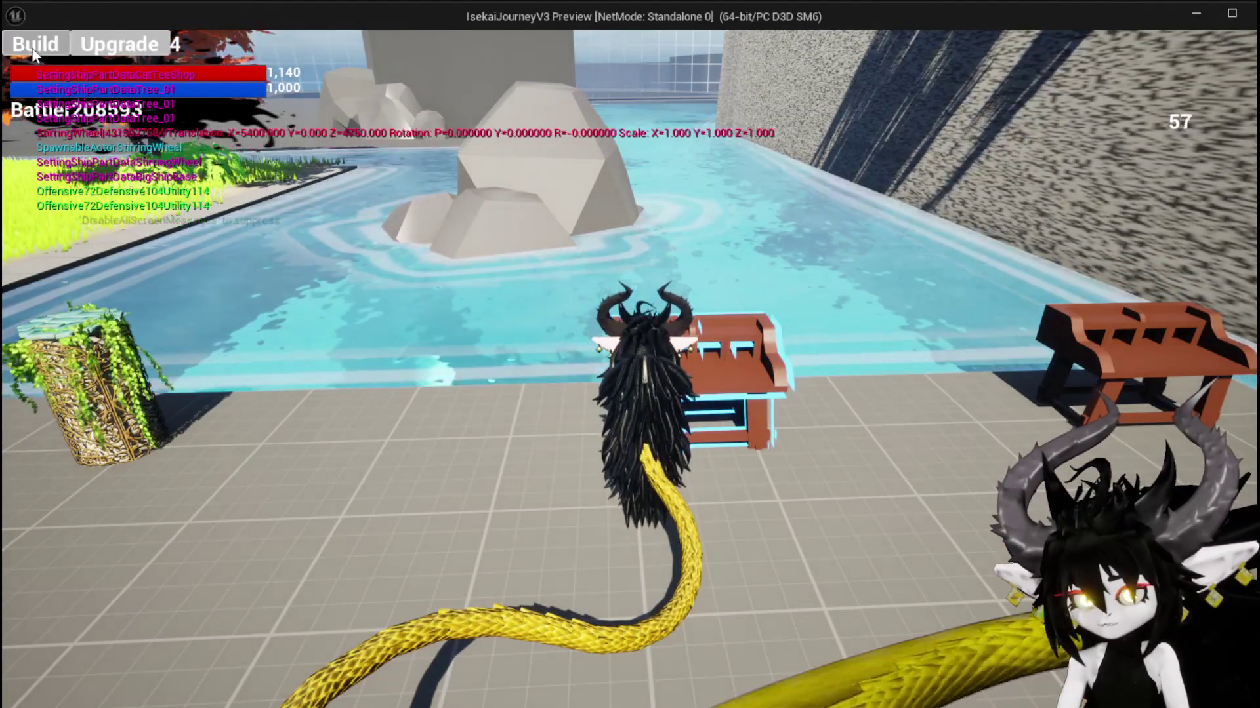
{"action": "key", "text": "Escape"}
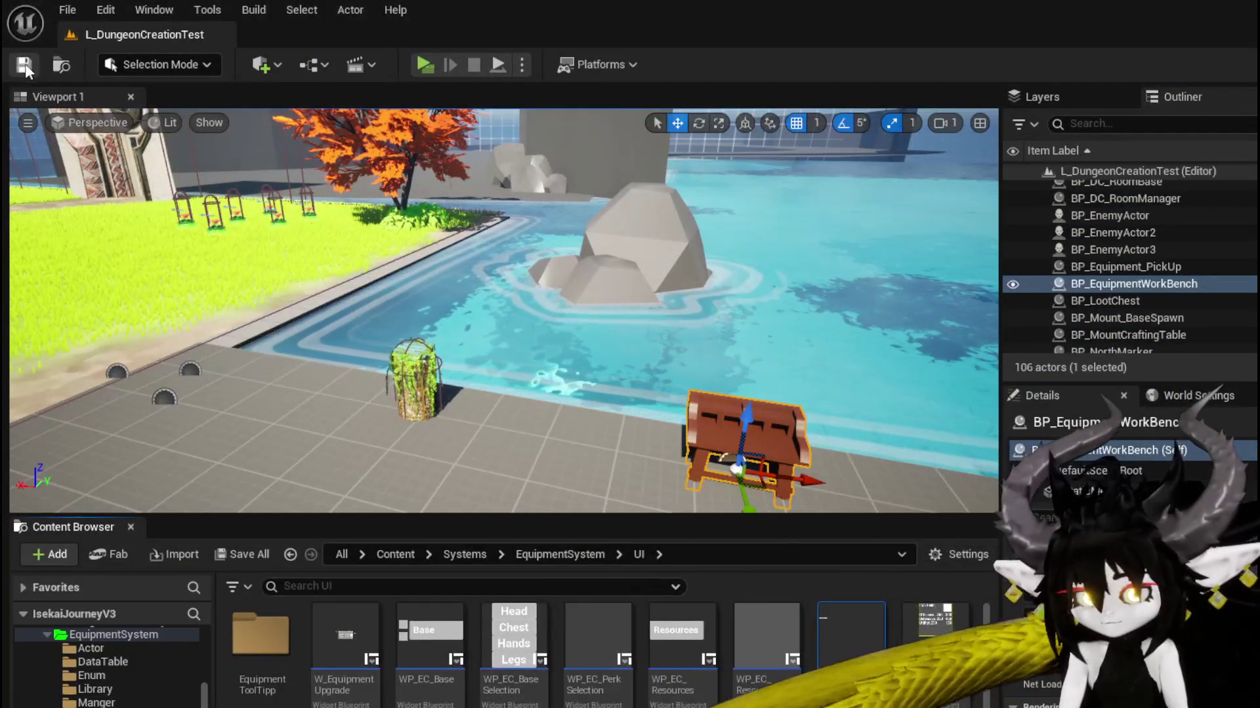
Step: Save the level and return to the workbench Blueprint's Event Graph
{"action": "left_click", "coordinate": [25, 65]}
{"action": "key", "text": "alt+Tab"}
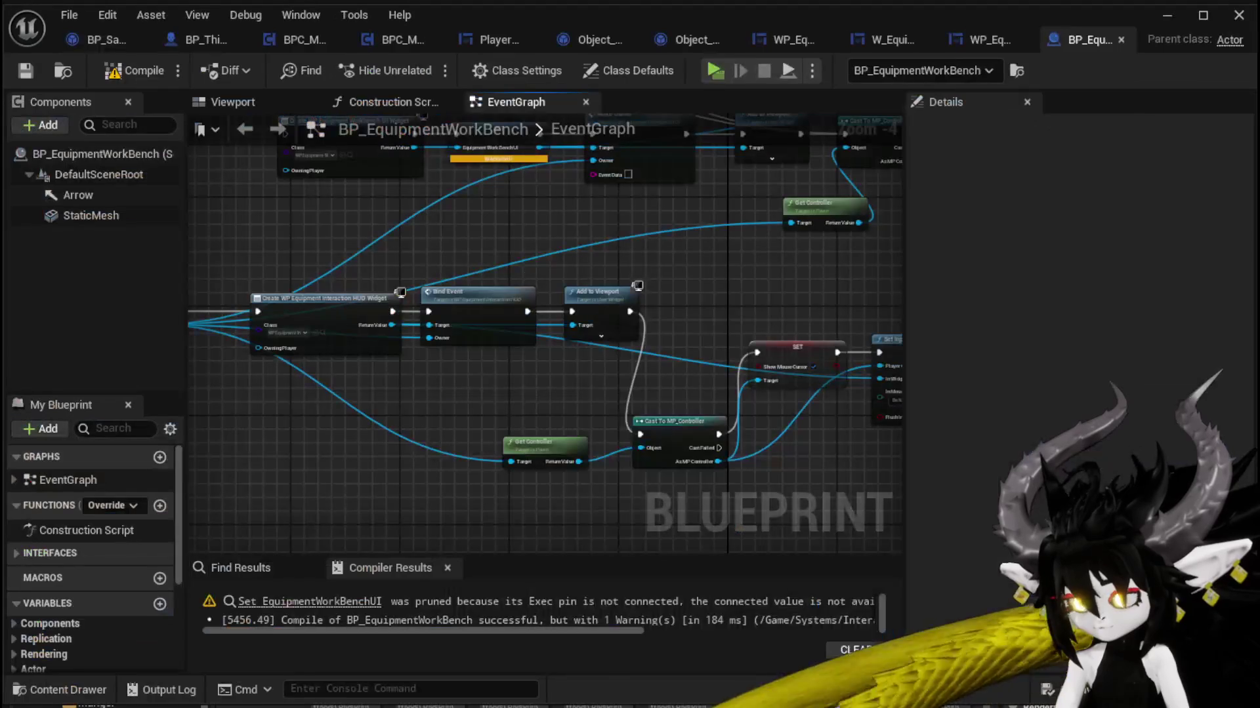
{"action": "left_click_drag", "start_coordinate": [474, 400], "coordinate": [597, 397]}
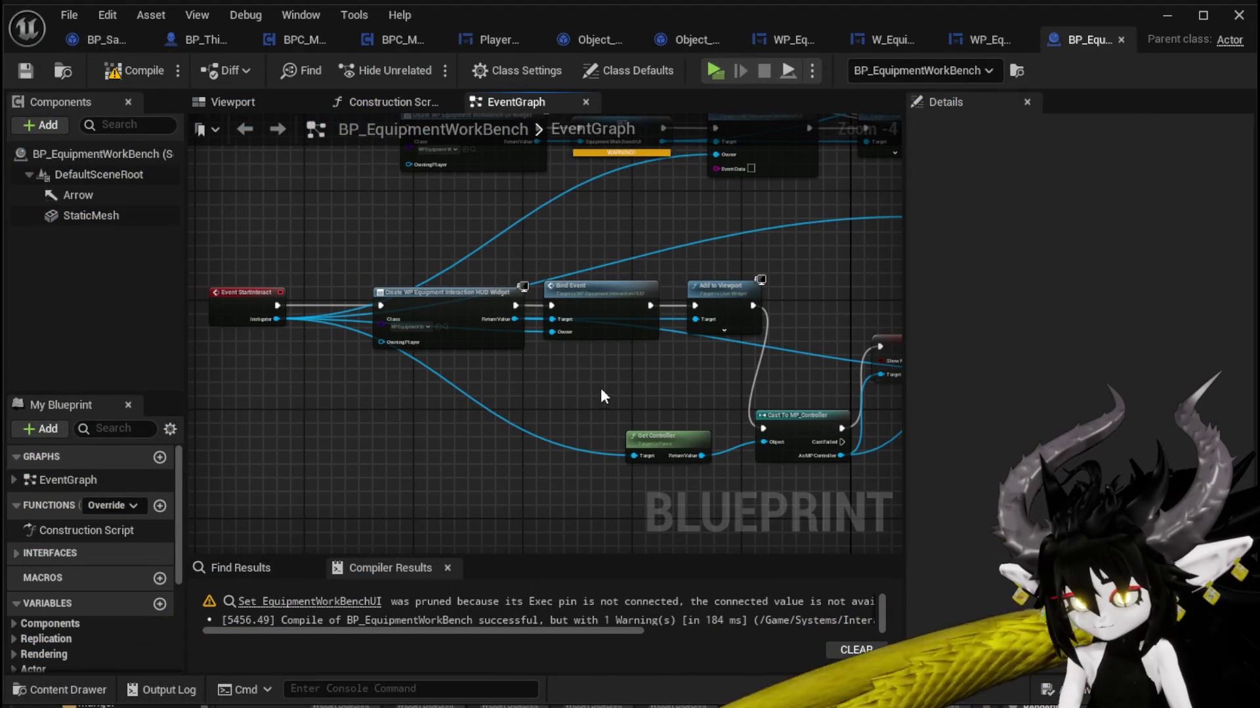
Step: In the HUD's Designer, find WPU Button Closing and place it near the canvas's top-right
{"action": "double_click", "coordinate": [617, 309]}
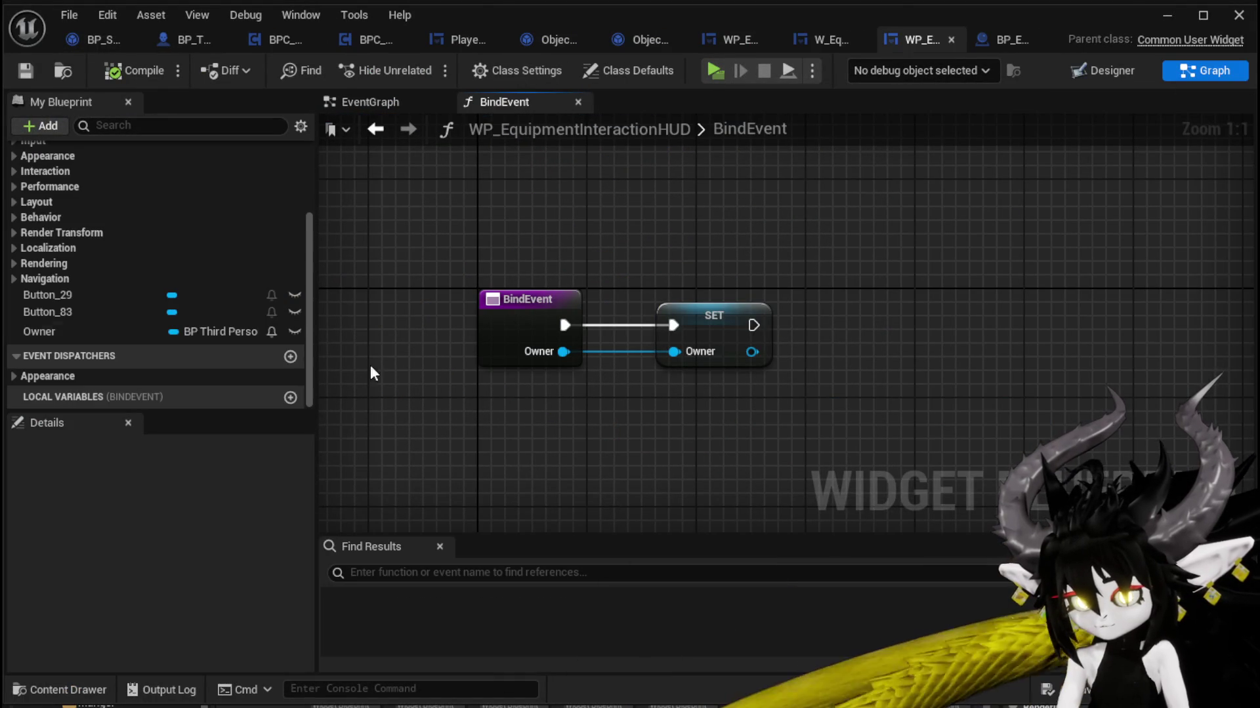
{"action": "scroll", "coordinate": [224, 254], "scroll_direction": "up", "scroll_amount": 5}
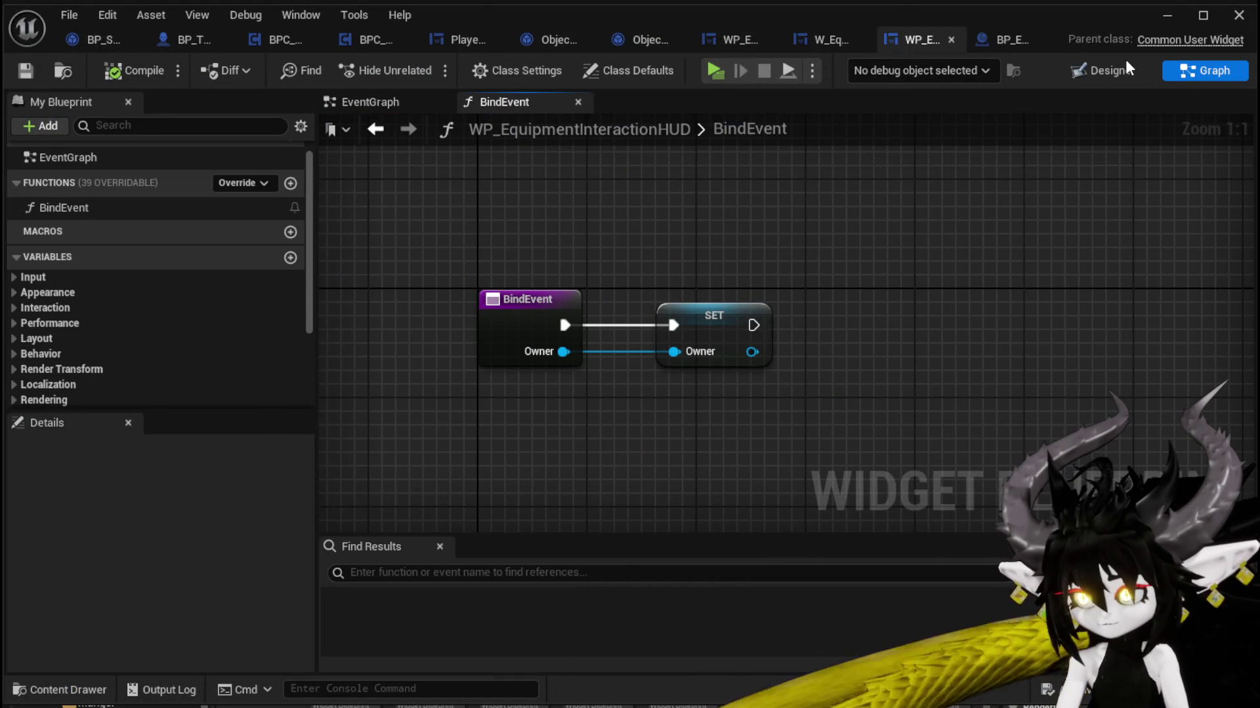
{"action": "left_click", "coordinate": [1102, 71]}
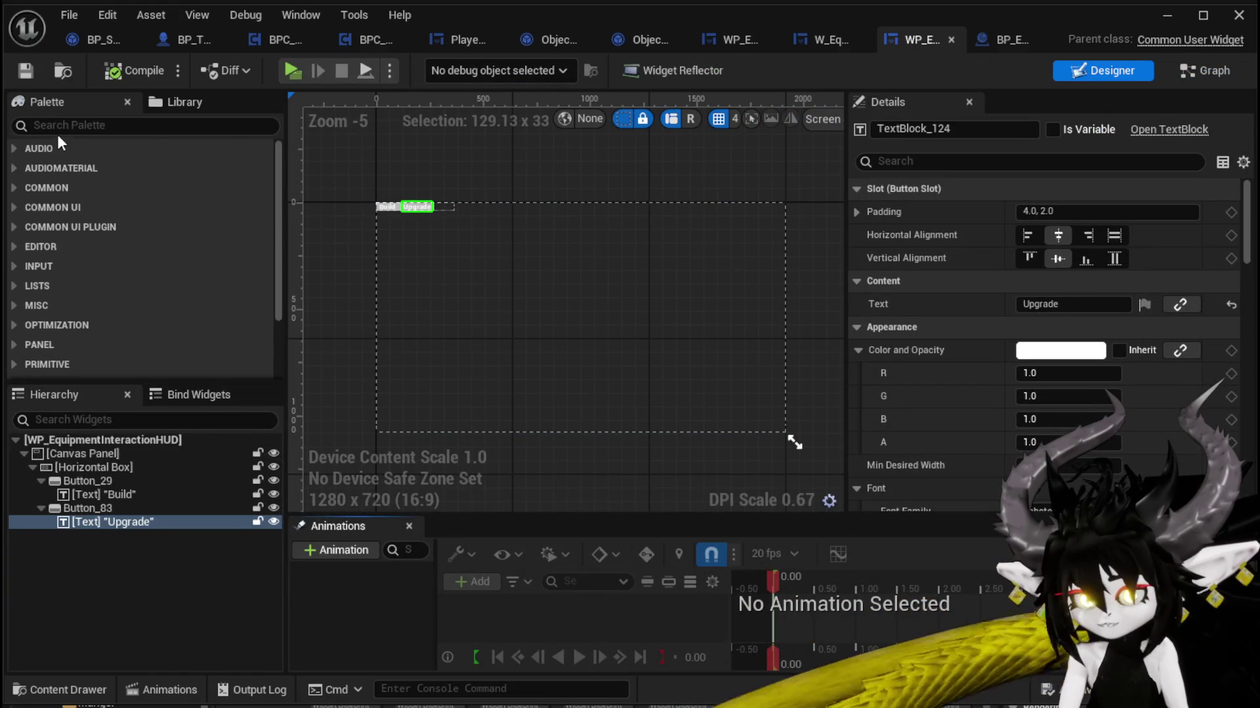
{"action": "type", "text": "Close"}
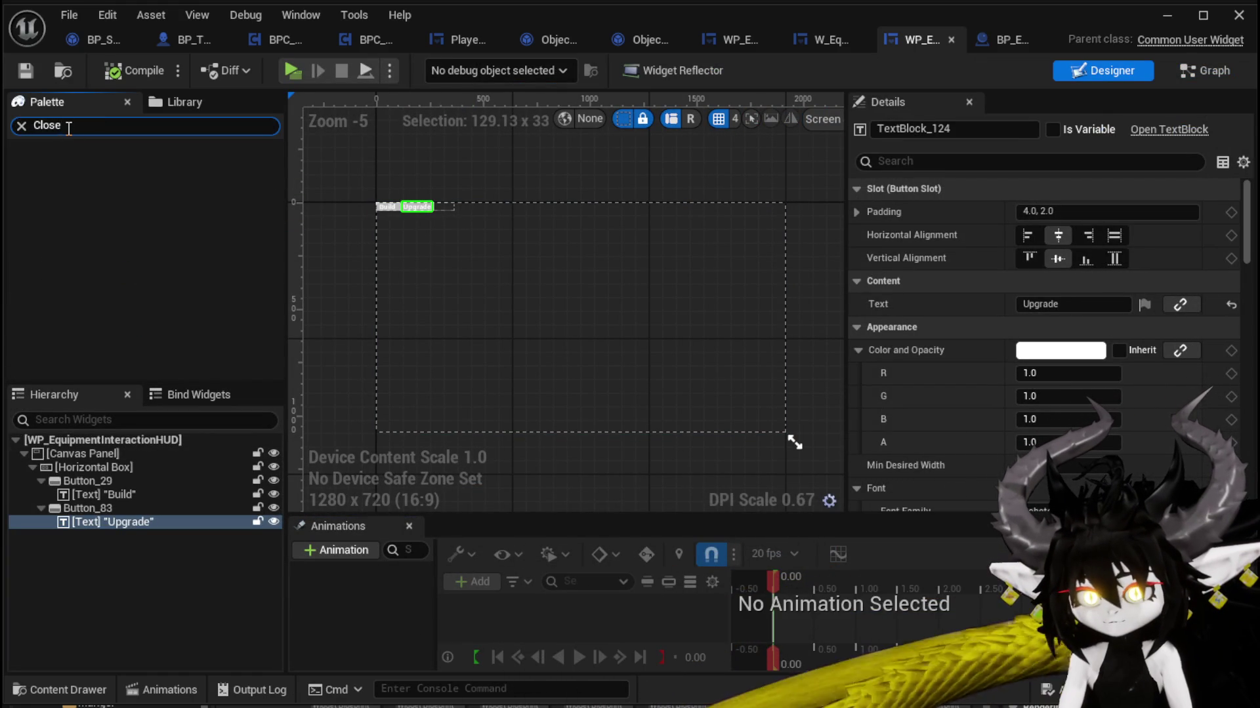
{"action": "left_click", "coordinate": [95, 123]}
{"action": "key", "text": "BackSpace"}
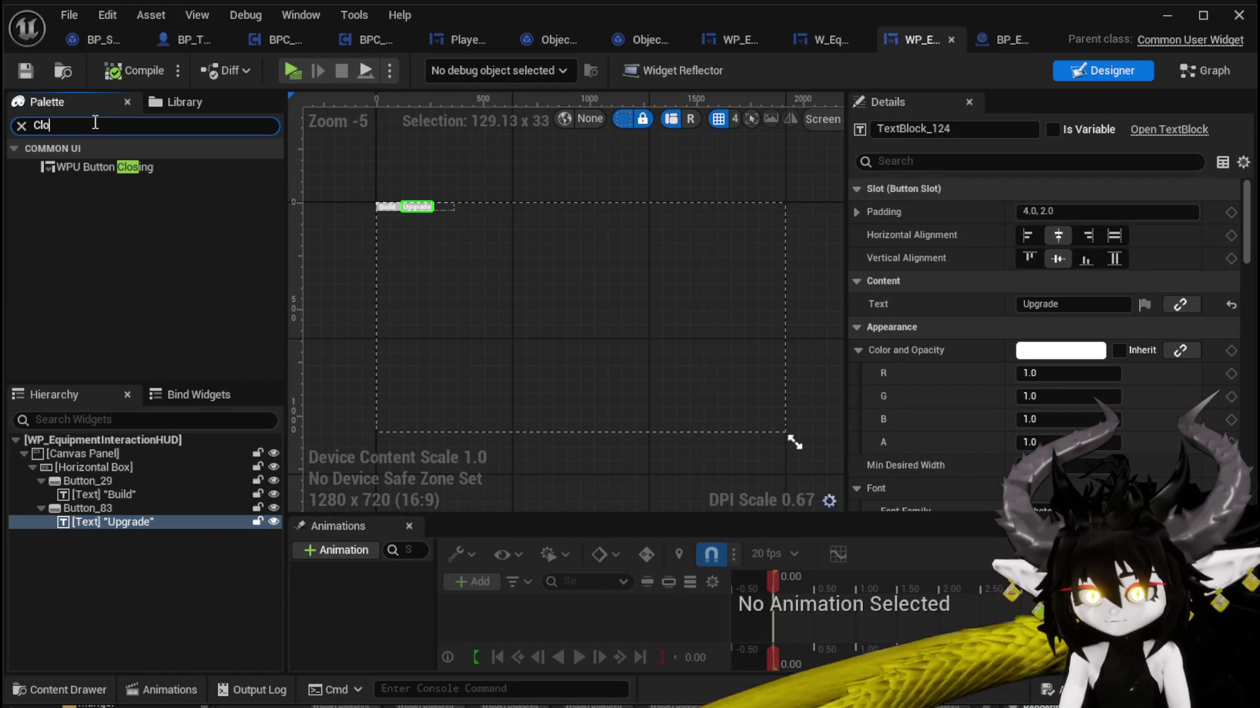
{"action": "left_click_drag", "start_coordinate": [105, 167], "coordinate": [705, 254]}
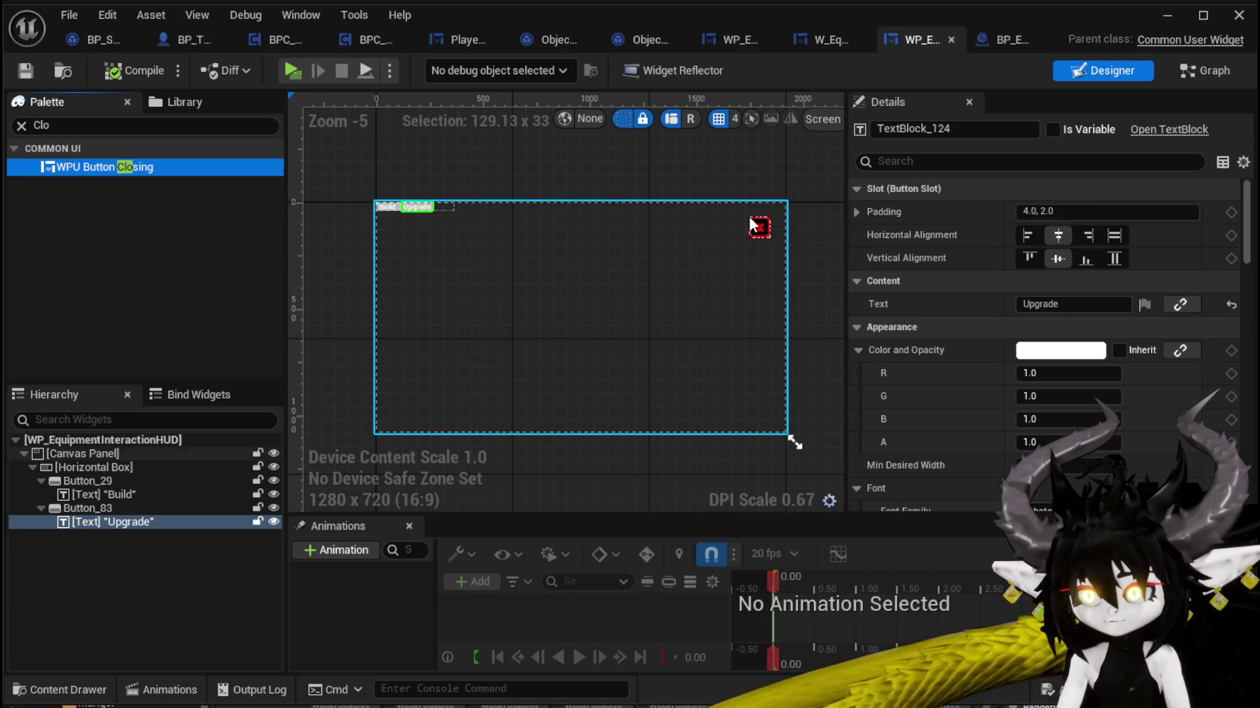
{"action": "left_click_drag", "start_coordinate": [749, 215], "coordinate": [750, 217]}
Step: Anchor the closing button to the top-right with a height of 100 and save
{"action": "left_click", "coordinate": [1066, 212]}
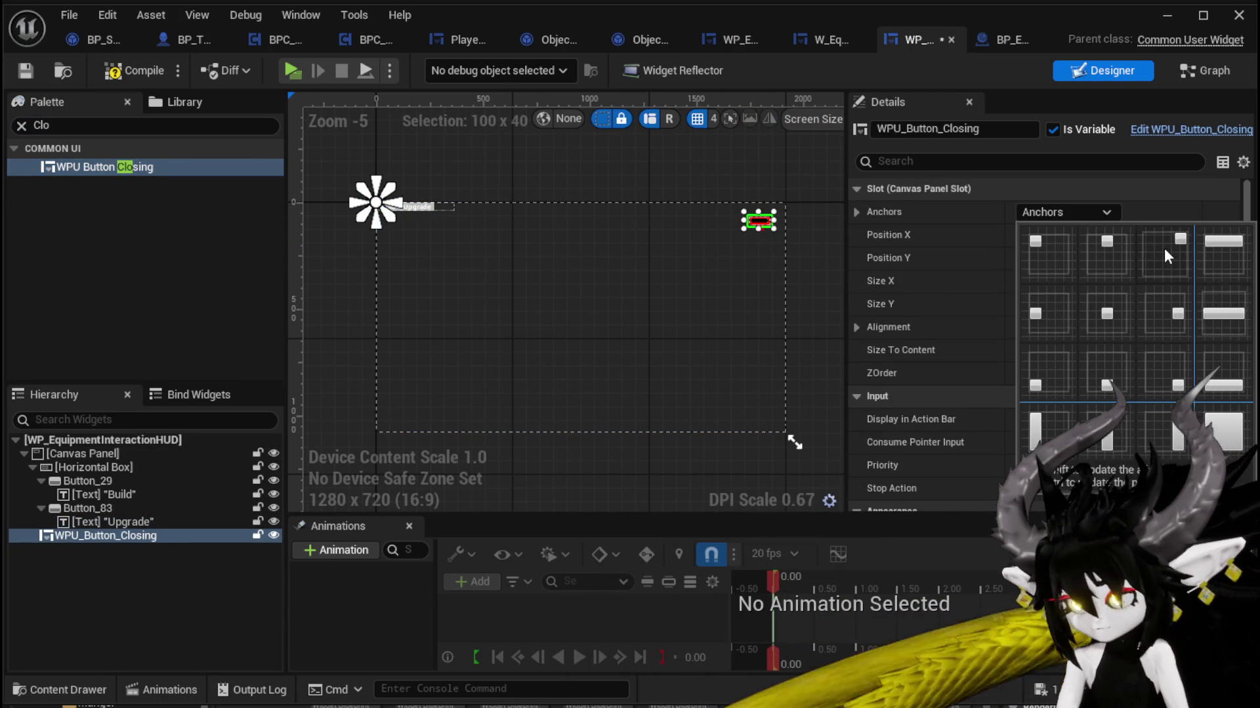
{"action": "left_click", "coordinate": [1164, 249], "text": "ctrl+shift"}
{"action": "left_click", "coordinate": [1087, 306]}
{"action": "type", "text": "100"}
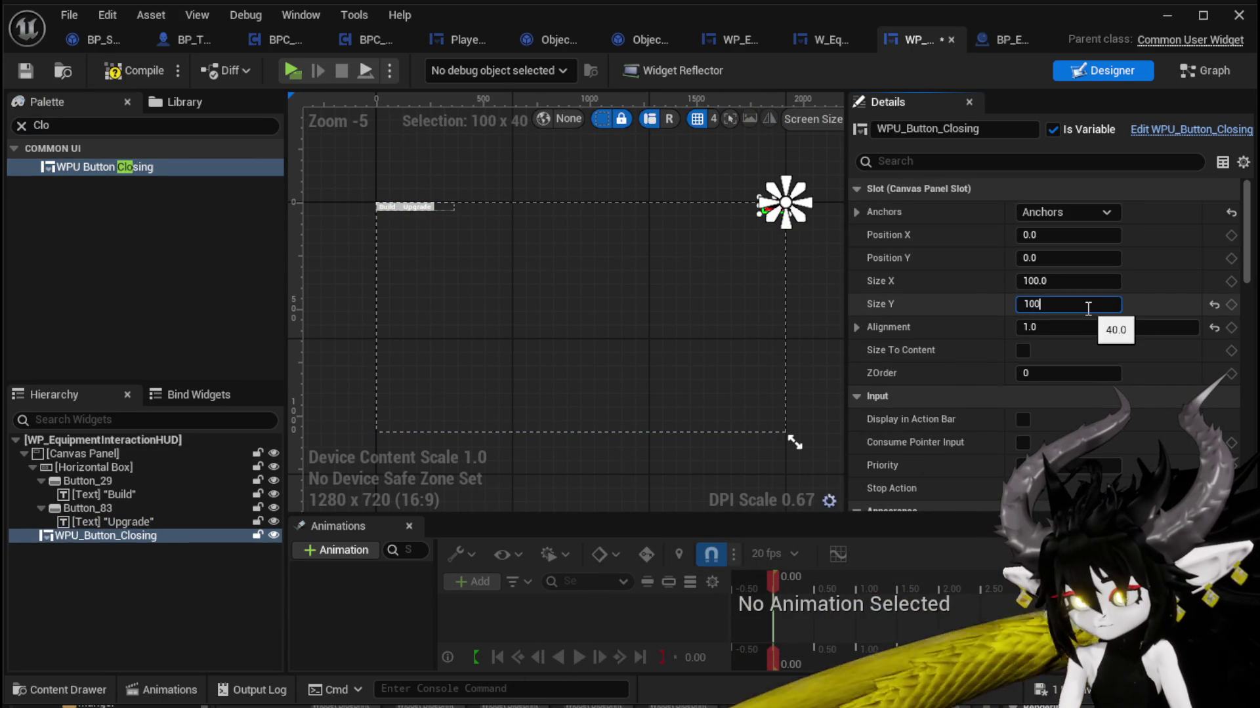
{"action": "key", "text": "Return"}
{"action": "key", "text": "ctrl+s"}
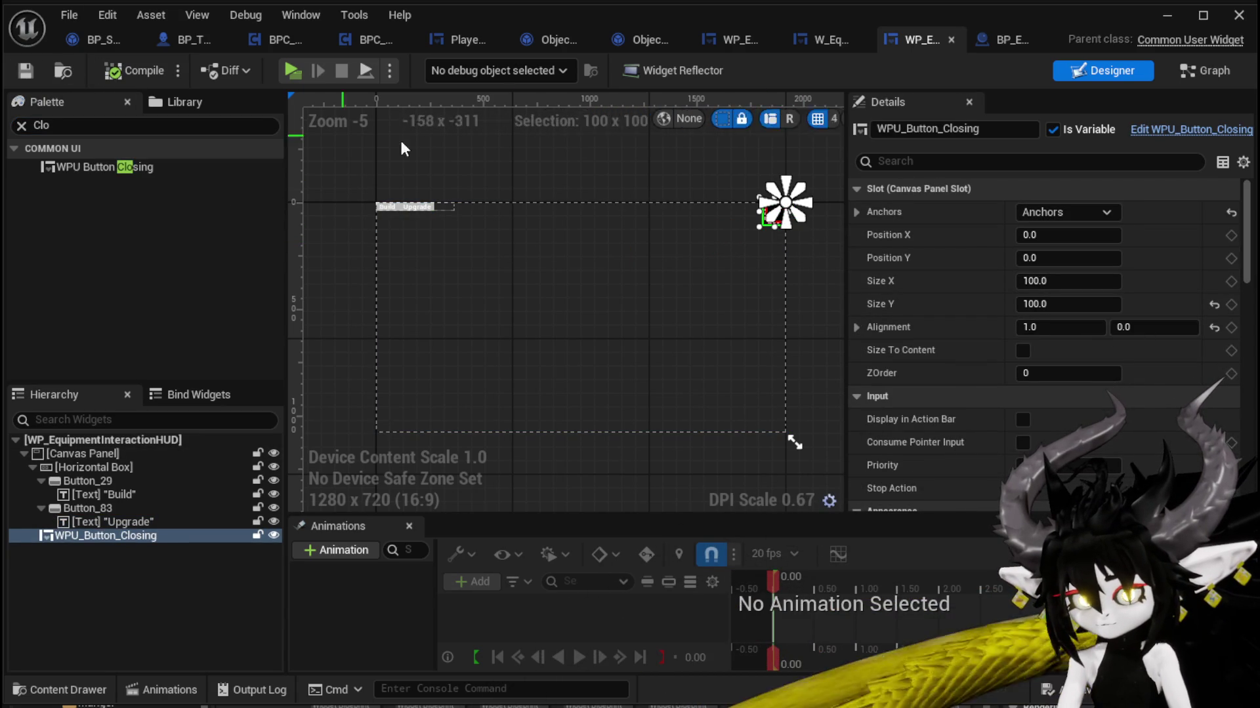
Step: Add the closing button's On Press Button event and a WPU_Button_Closing reference to the graph
{"action": "scroll", "coordinate": [1104, 395], "scroll_direction": "down", "scroll_amount": 10}
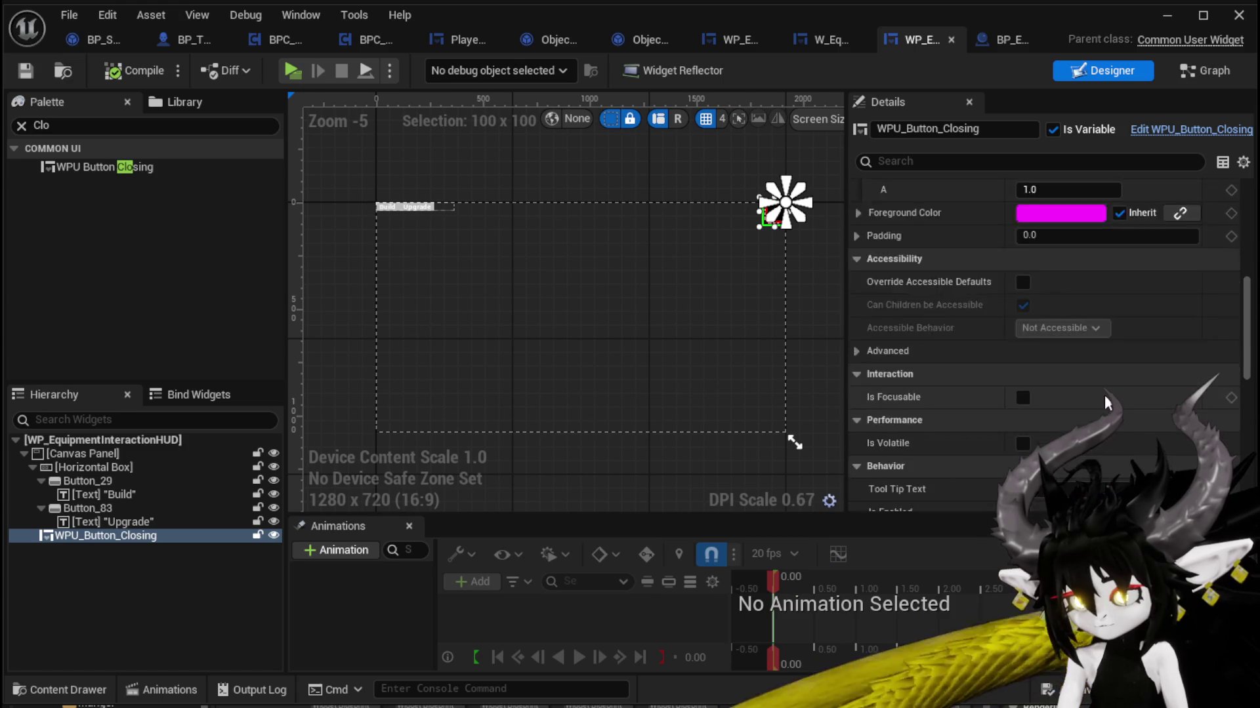
{"action": "scroll", "coordinate": [1104, 395], "scroll_direction": "down", "scroll_amount": 10}
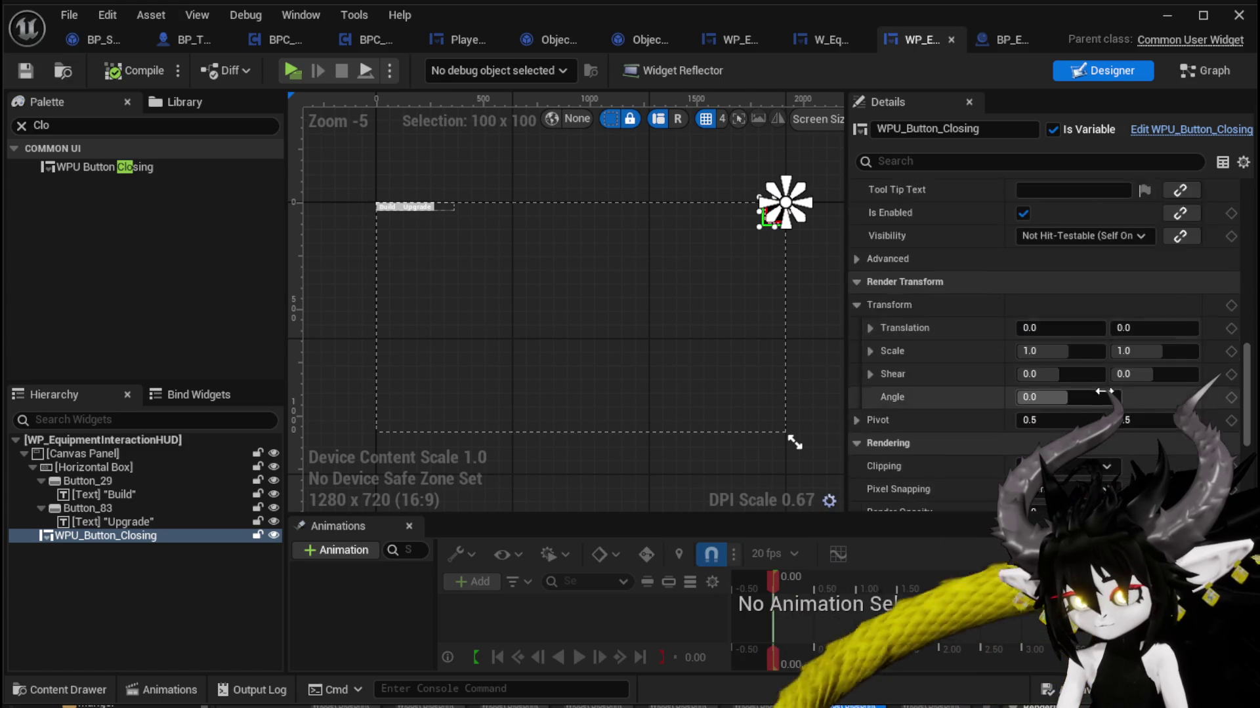
{"action": "left_click", "coordinate": [1071, 482]}
{"action": "mouse_move", "coordinate": [69, 360]}
{"action": "left_mouse_down"}
{"action": "mouse_move", "coordinate": [368, 293]}
{"action": "mouse_move", "coordinate": [85, 358]}
{"action": "mouse_move", "coordinate": [82, 341]}
{"action": "mouse_move", "coordinate": [494, 240]}
{"action": "mouse_move", "coordinate": [499, 226]}
{"action": "mouse_move", "coordinate": [660, 266]}
{"action": "left_mouse_up"}
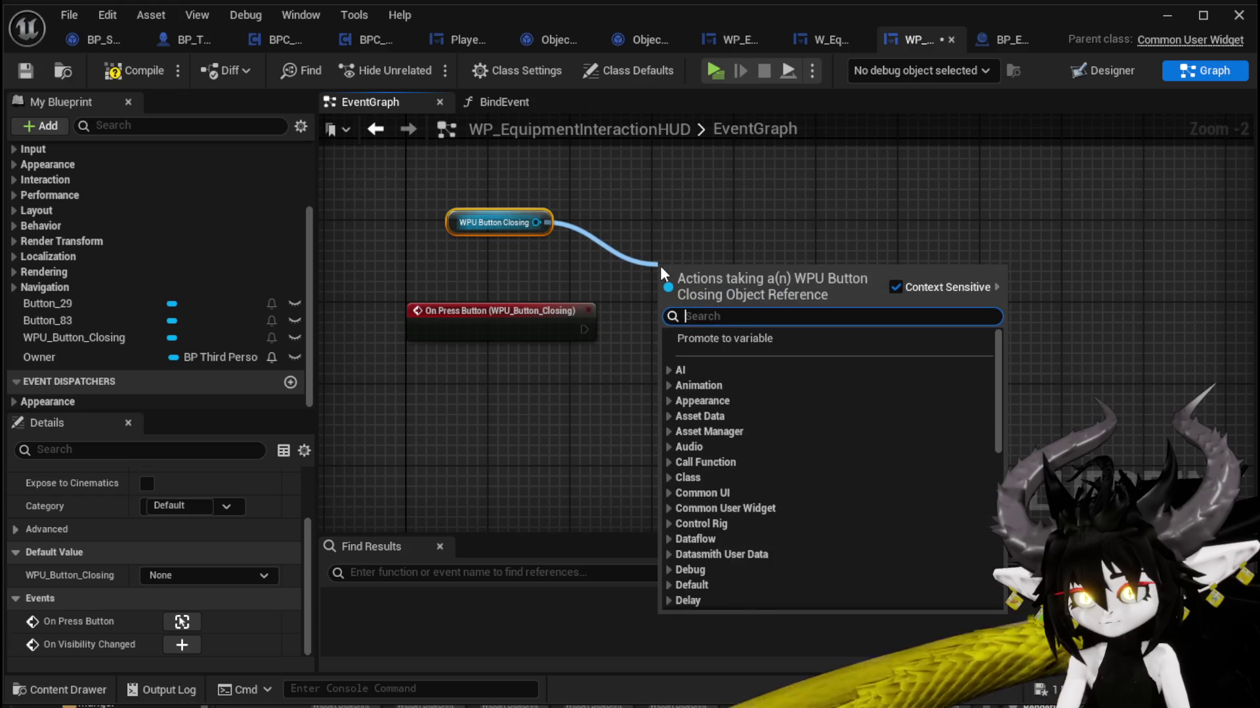
Step: Run On Press Button into a Close Widget call, with Self as Parent Widget and Owner as Player
{"action": "type", "text": "clos"}
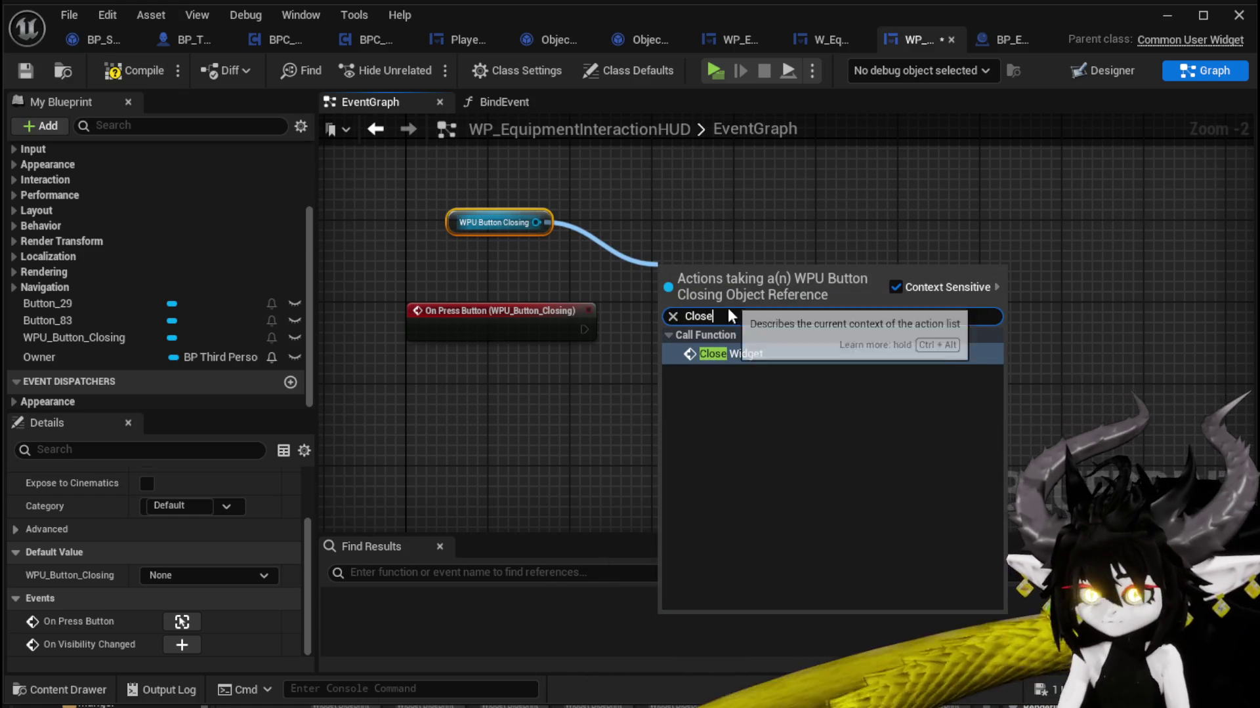
{"action": "key", "text": "Return"}
{"action": "mouse_move", "coordinate": [584, 330]}
{"action": "left_mouse_down"}
{"action": "mouse_move", "coordinate": [660, 312]}
{"action": "mouse_move", "coordinate": [727, 328]}
{"action": "left_mouse_up"}
{"action": "left_click_drag", "start_coordinate": [665, 379], "coordinate": [544, 387]}
{"action": "type", "text": "Se"}
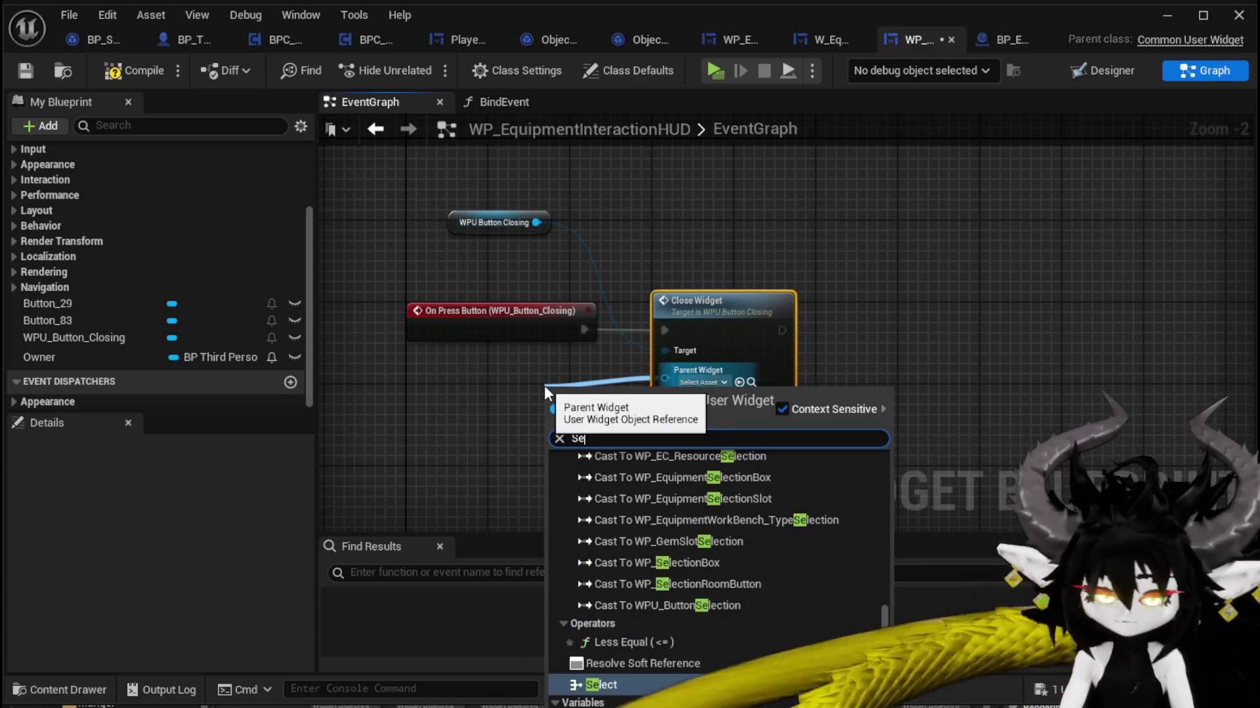
{"action": "type", "text": "lf"}
{"action": "key", "text": "Return"}
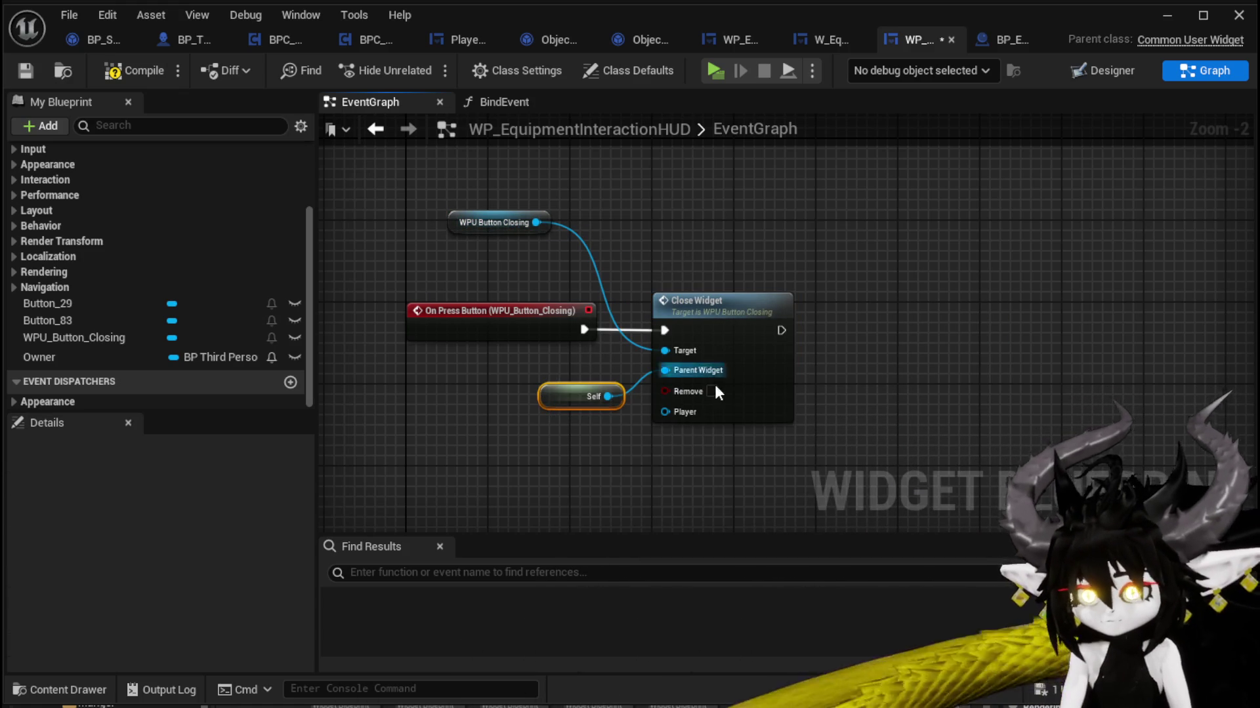
{"action": "left_click_drag", "start_coordinate": [546, 403], "coordinate": [505, 372]}
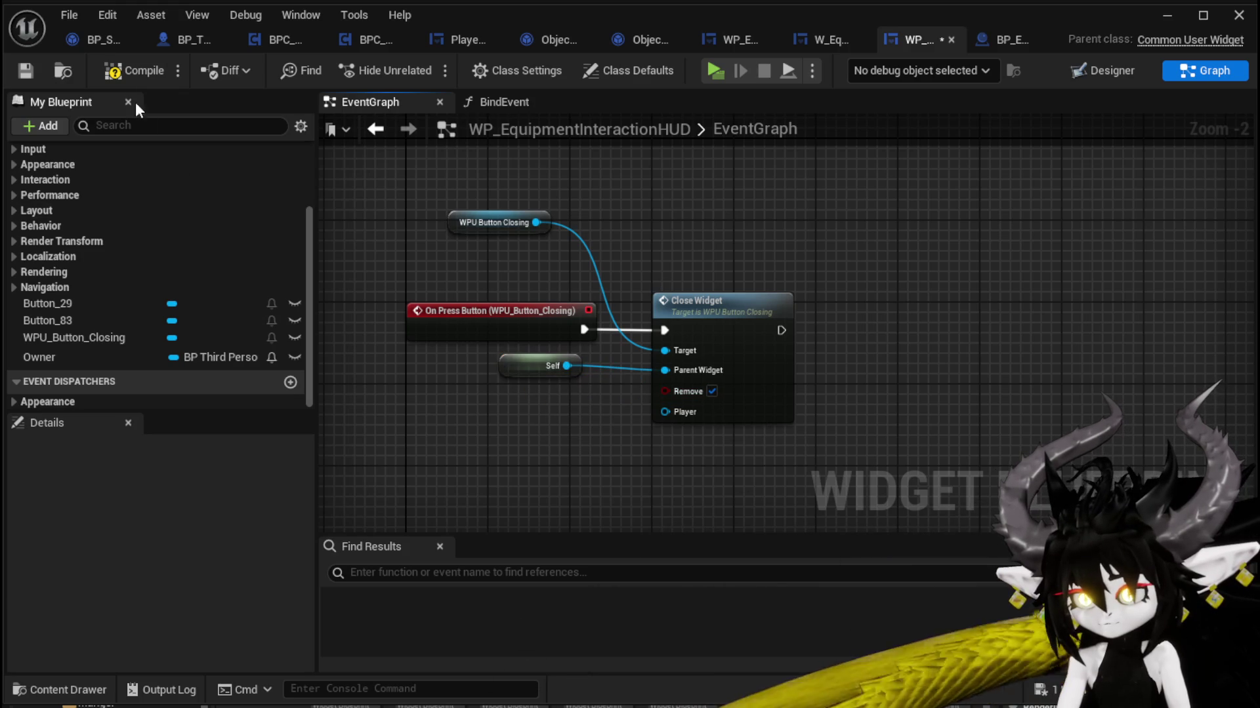
{"action": "left_click", "coordinate": [134, 70]}
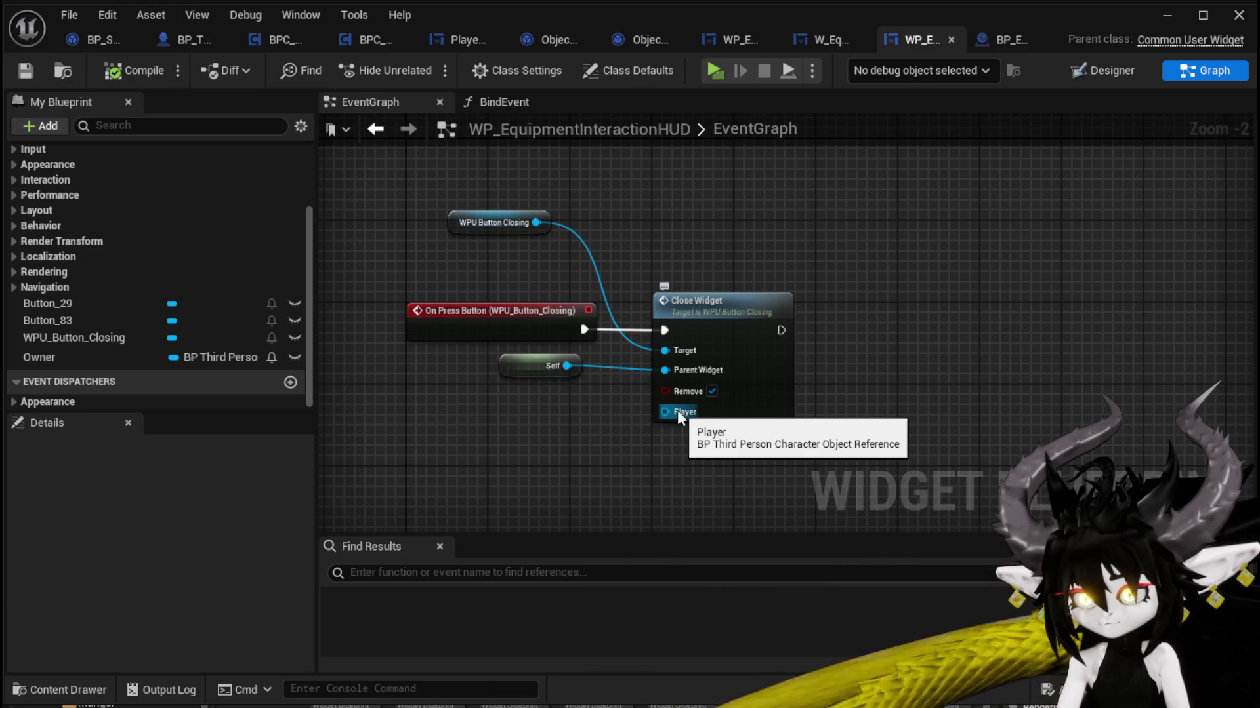
{"action": "left_click_drag", "start_coordinate": [74, 357], "coordinate": [665, 412]}
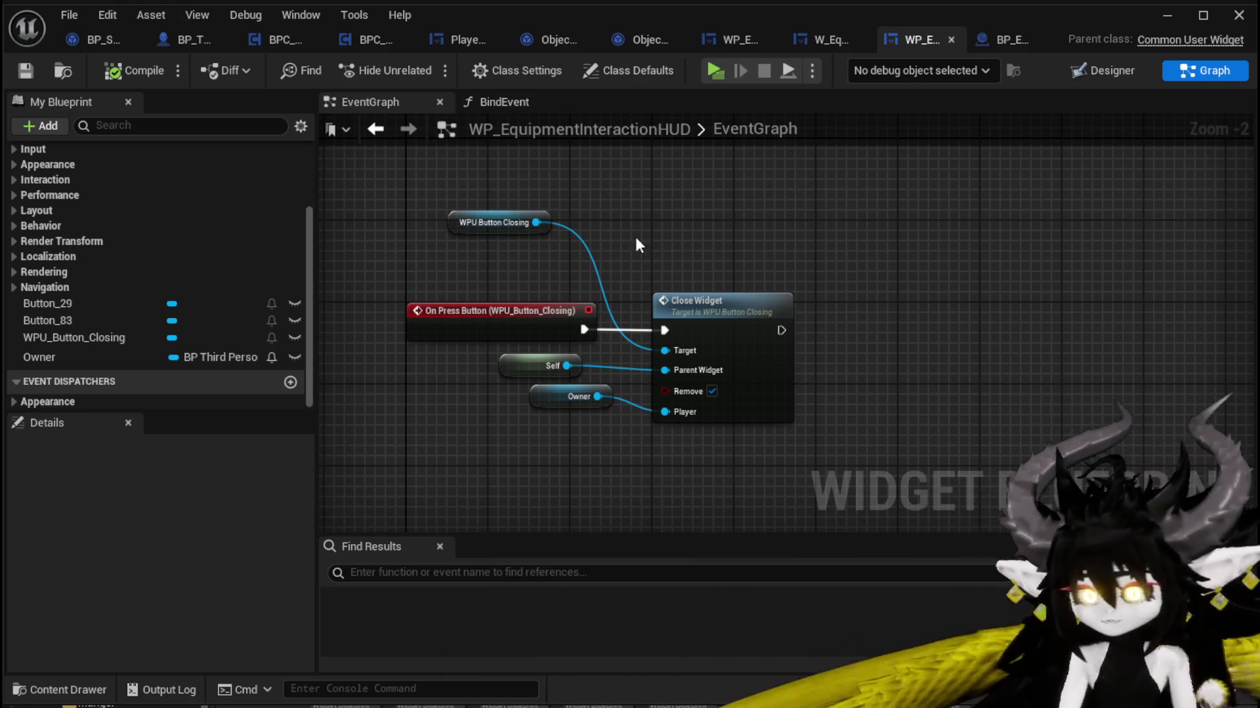
{"action": "scroll", "coordinate": [248, 292], "scroll_direction": "up", "scroll_amount": 3}
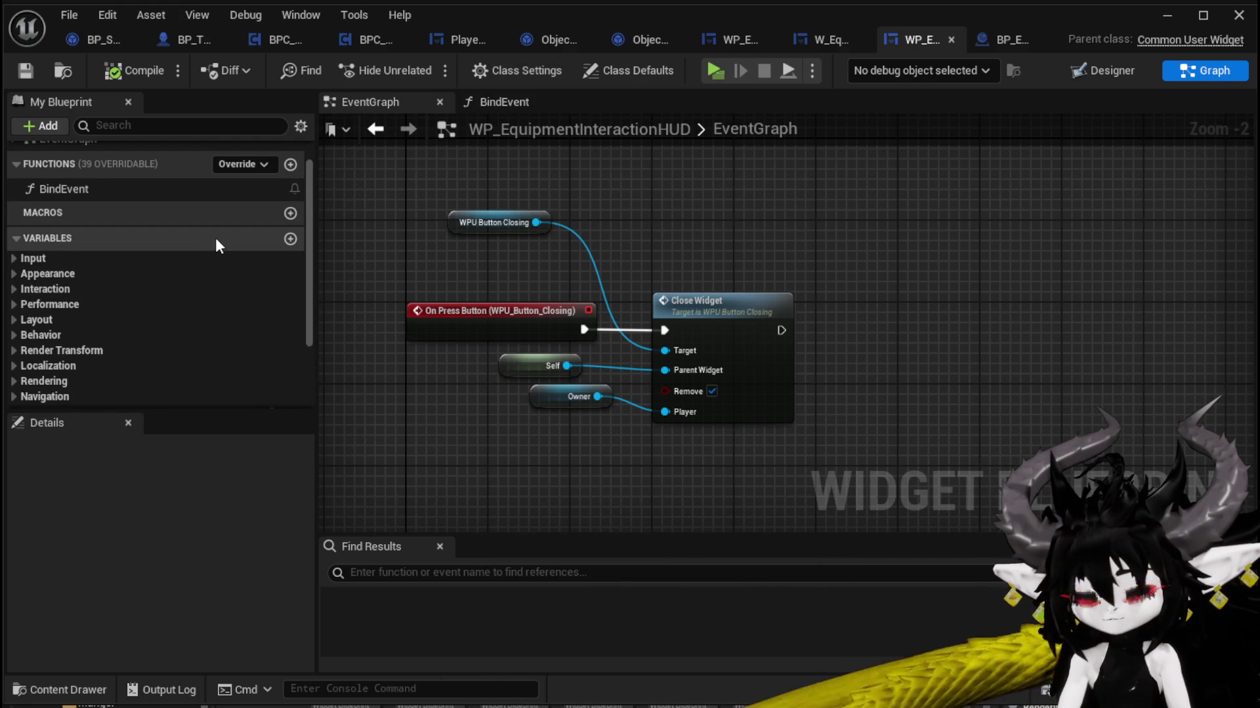
Step: Add a function named CreateHUD, rename it to CreateWidget, and compile the blueprint
{"action": "left_click", "coordinate": [291, 165]}
{"action": "type", "text": "Crea"}
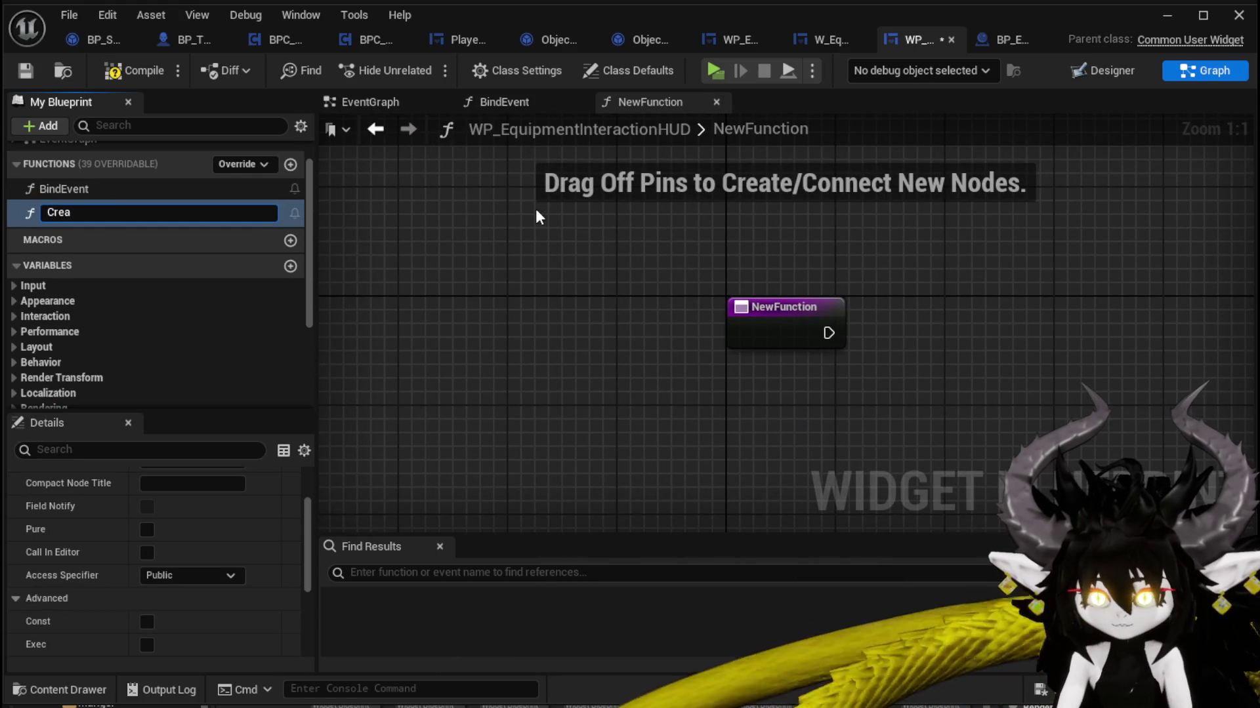
{"action": "type", "text": "te"}
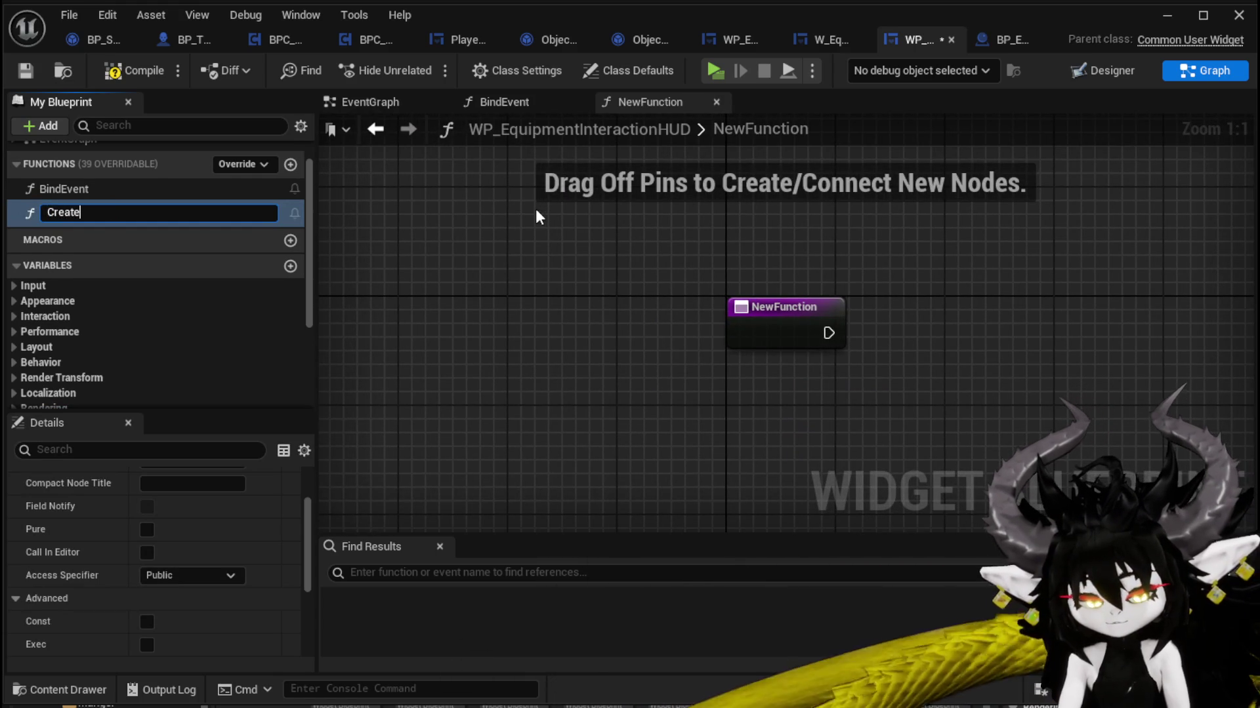
{"action": "type", "text": "HUD"}
{"action": "key", "text": "Return"}
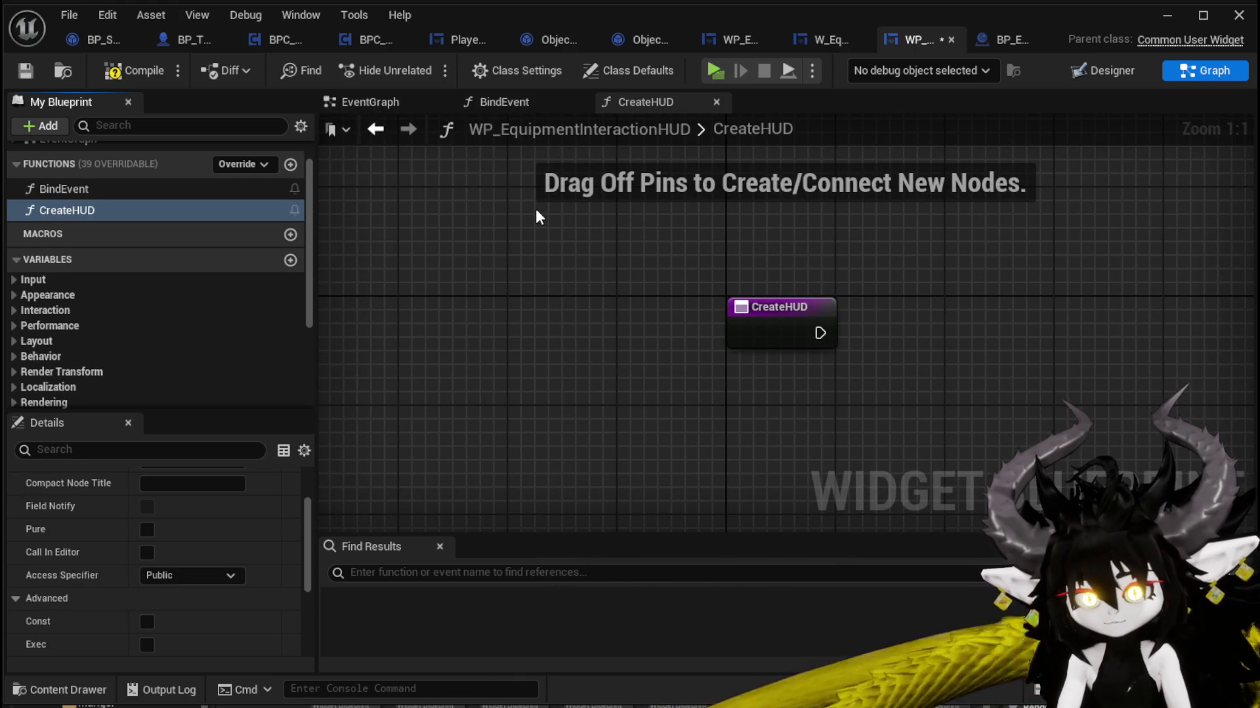
{"action": "right_click", "coordinate": [71, 210]}
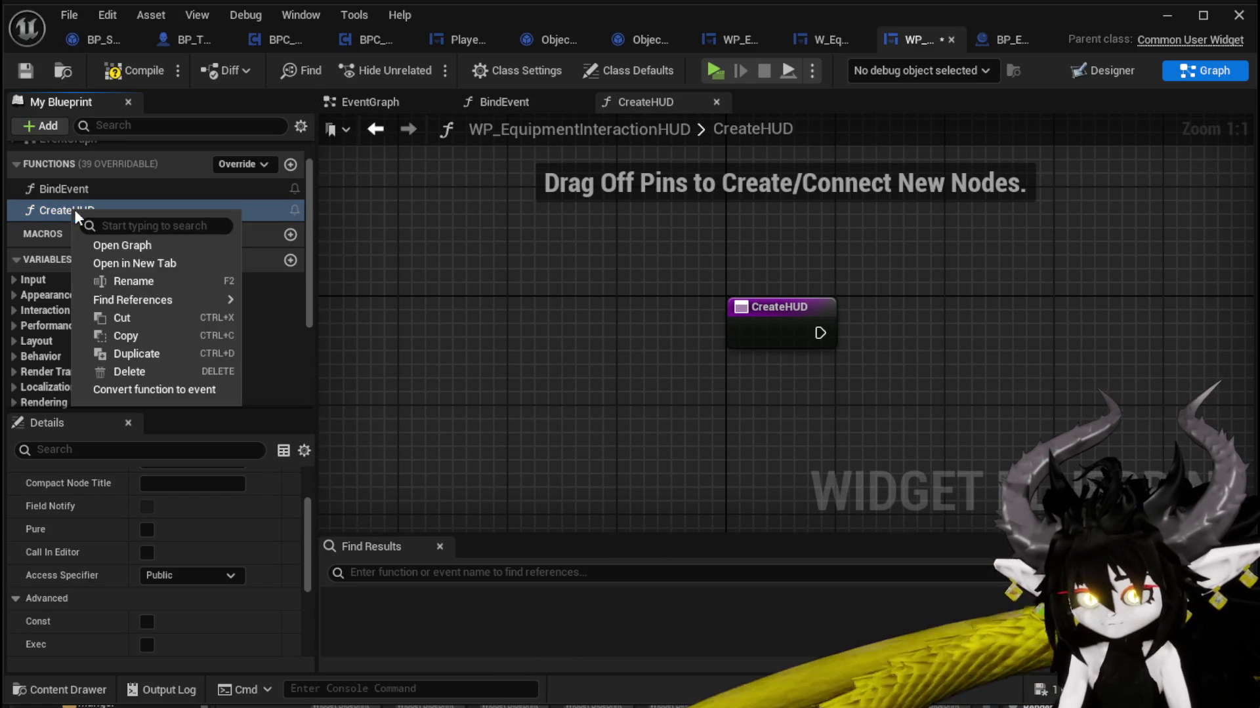
{"action": "left_click", "coordinate": [147, 281]}
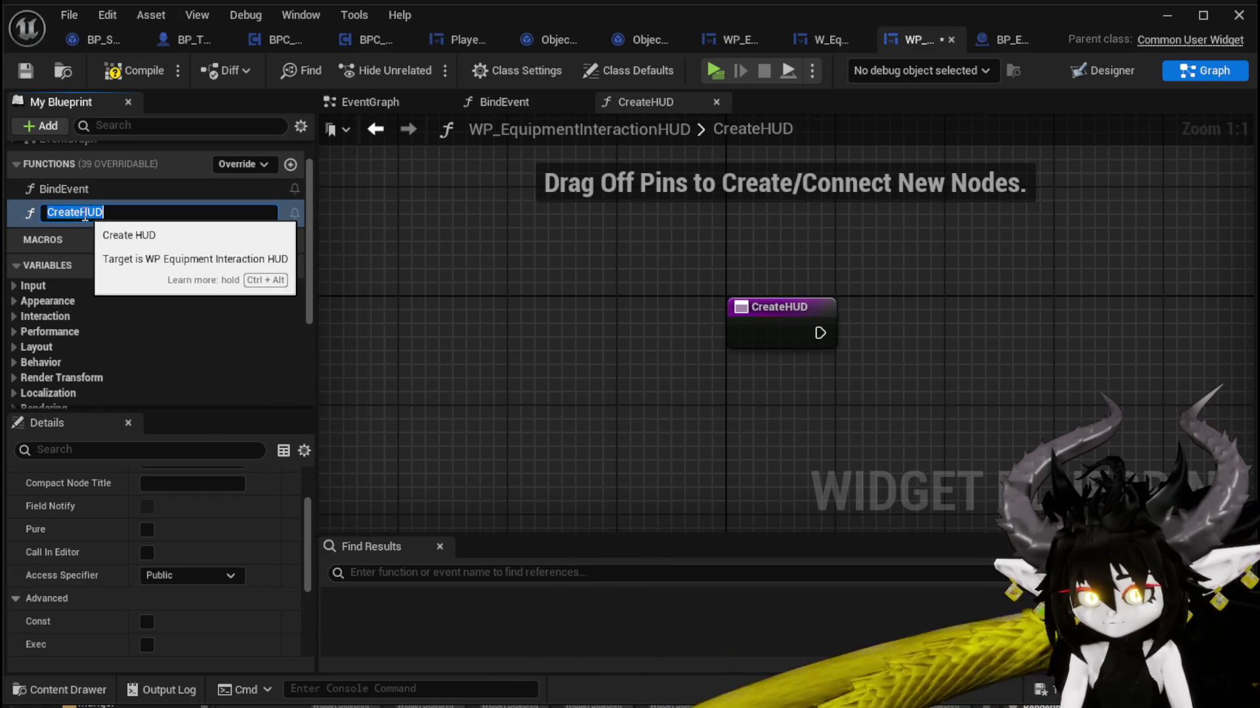
{"action": "left_click_drag", "start_coordinate": [82, 217], "coordinate": [105, 217]}
{"action": "type", "text": "W"}
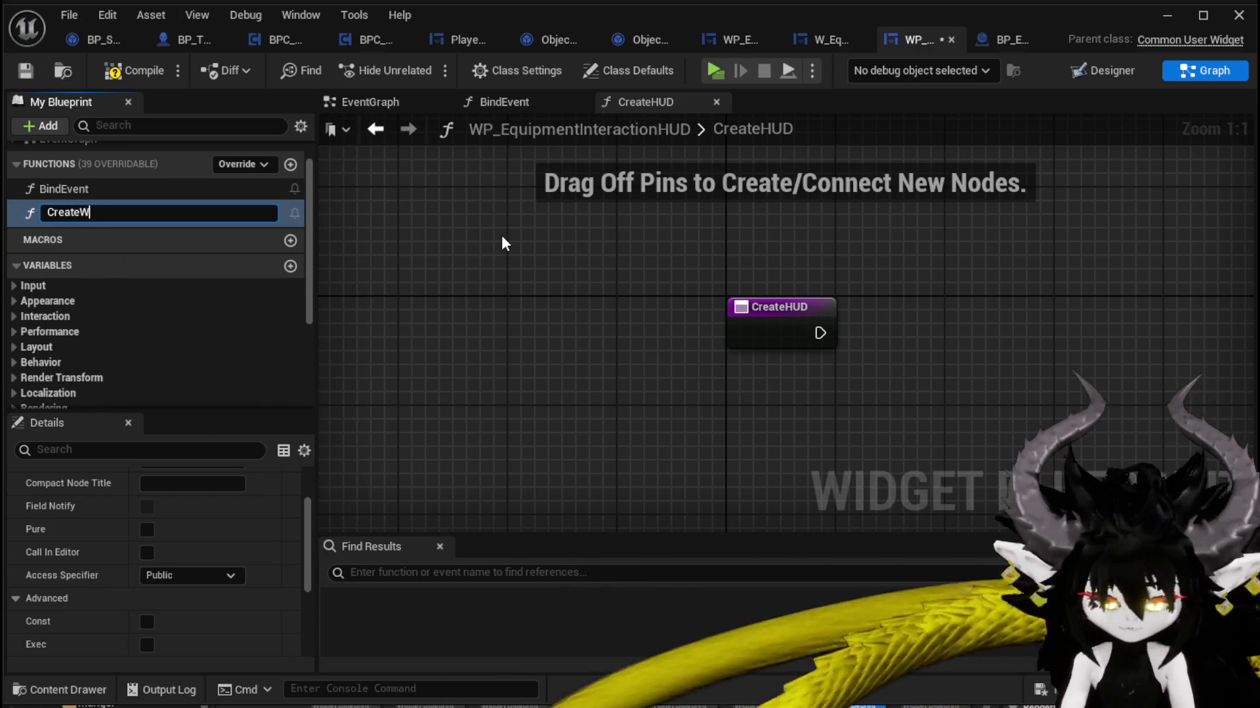
{"action": "type", "text": "idget"}
{"action": "key", "text": "Return"}
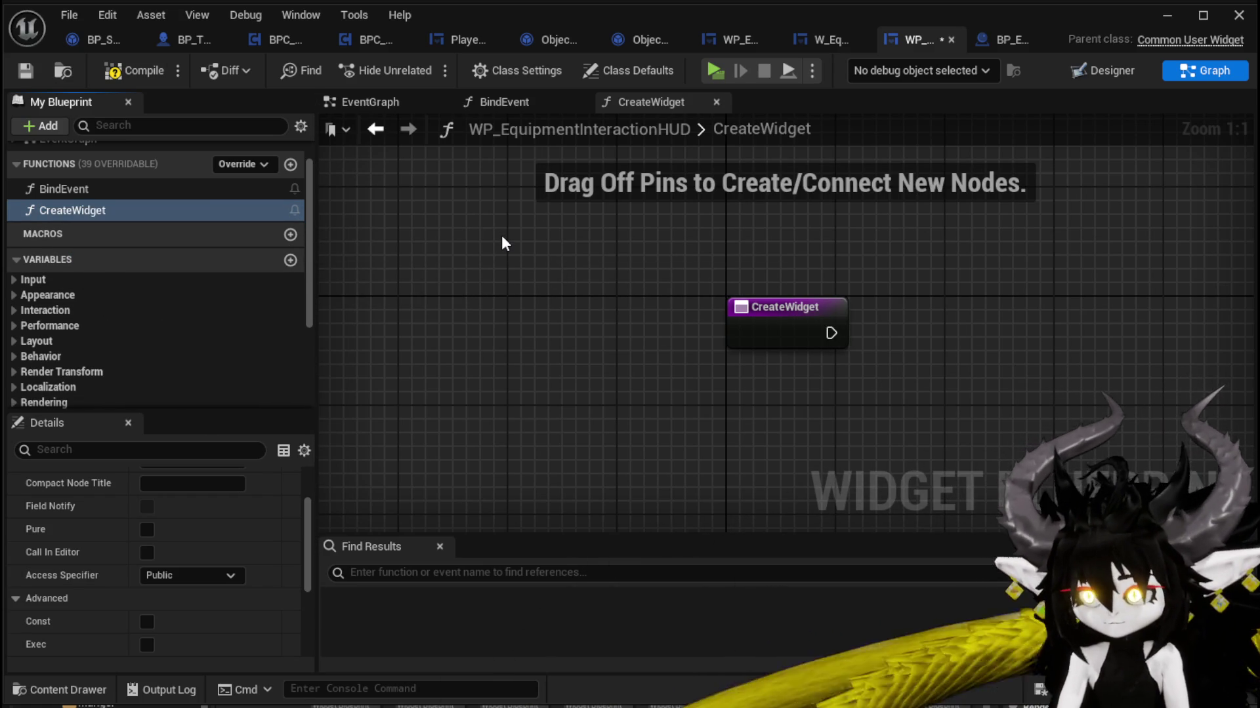
{"action": "left_click", "coordinate": [128, 71]}
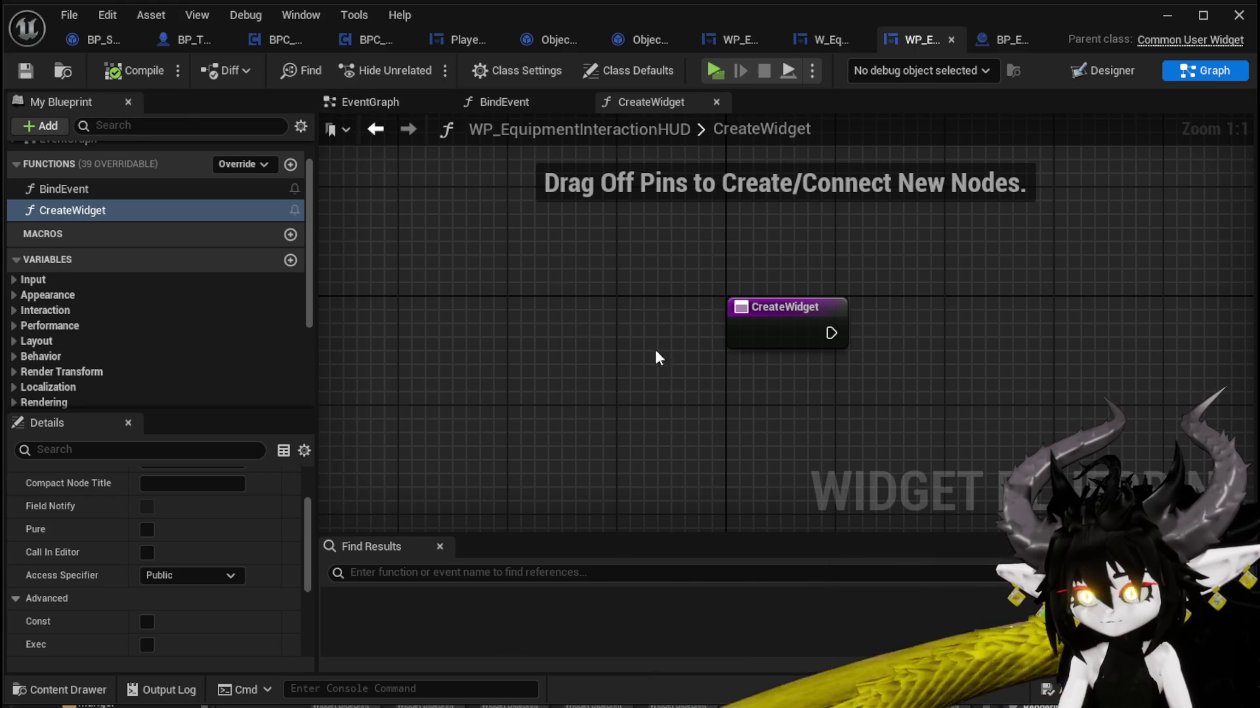
Step: In the Designer, select the Build button (Button_29) and add its On Pressed event
{"action": "left_click", "coordinate": [1115, 70]}
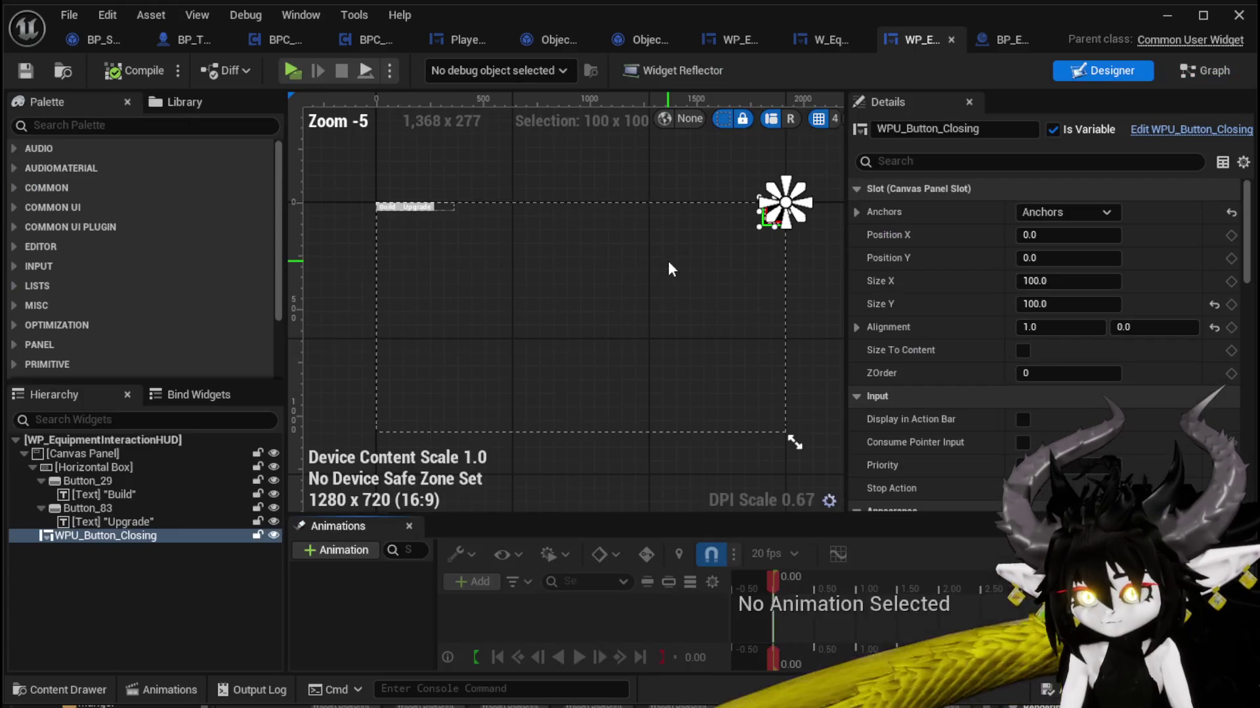
{"action": "scroll", "coordinate": [388, 203], "scroll_direction": "up", "scroll_amount": 4}
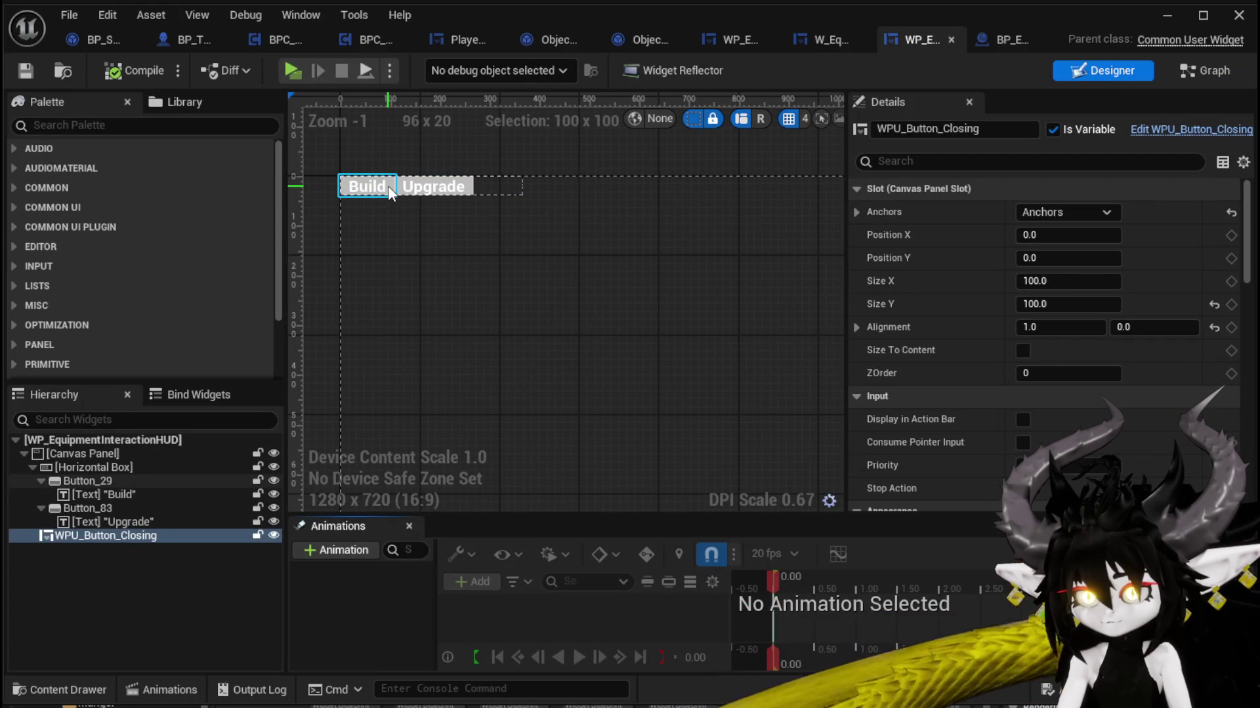
{"action": "left_click", "coordinate": [385, 187]}
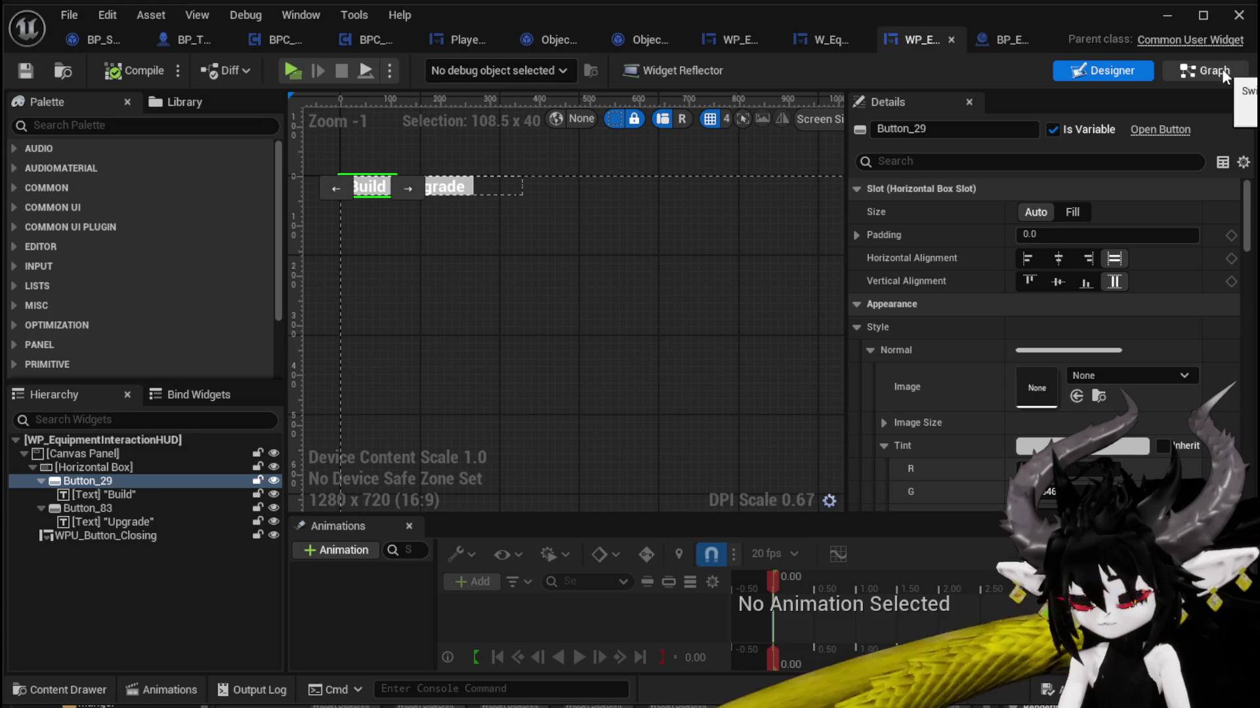
{"action": "scroll", "coordinate": [1222, 176], "scroll_direction": "down", "scroll_amount": 6}
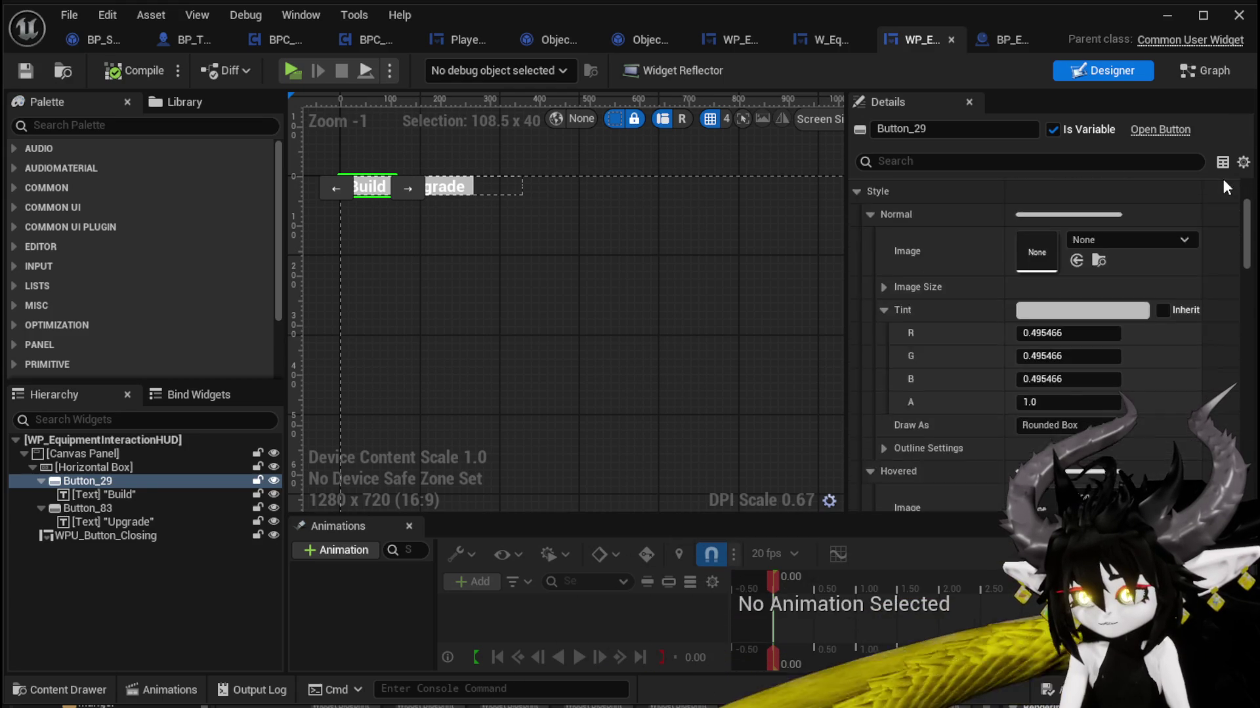
{"action": "scroll", "coordinate": [1223, 178], "scroll_direction": "down", "scroll_amount": 12}
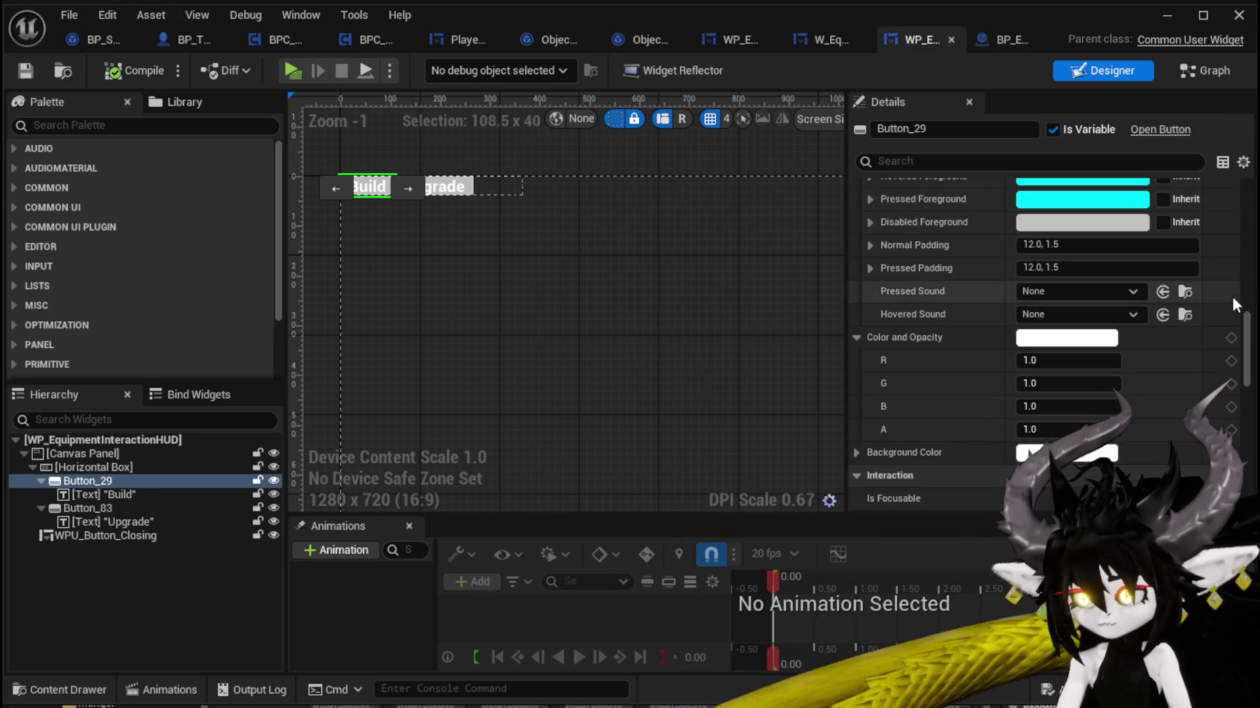
{"action": "scroll", "coordinate": [1226, 303], "scroll_direction": "down", "scroll_amount": 10}
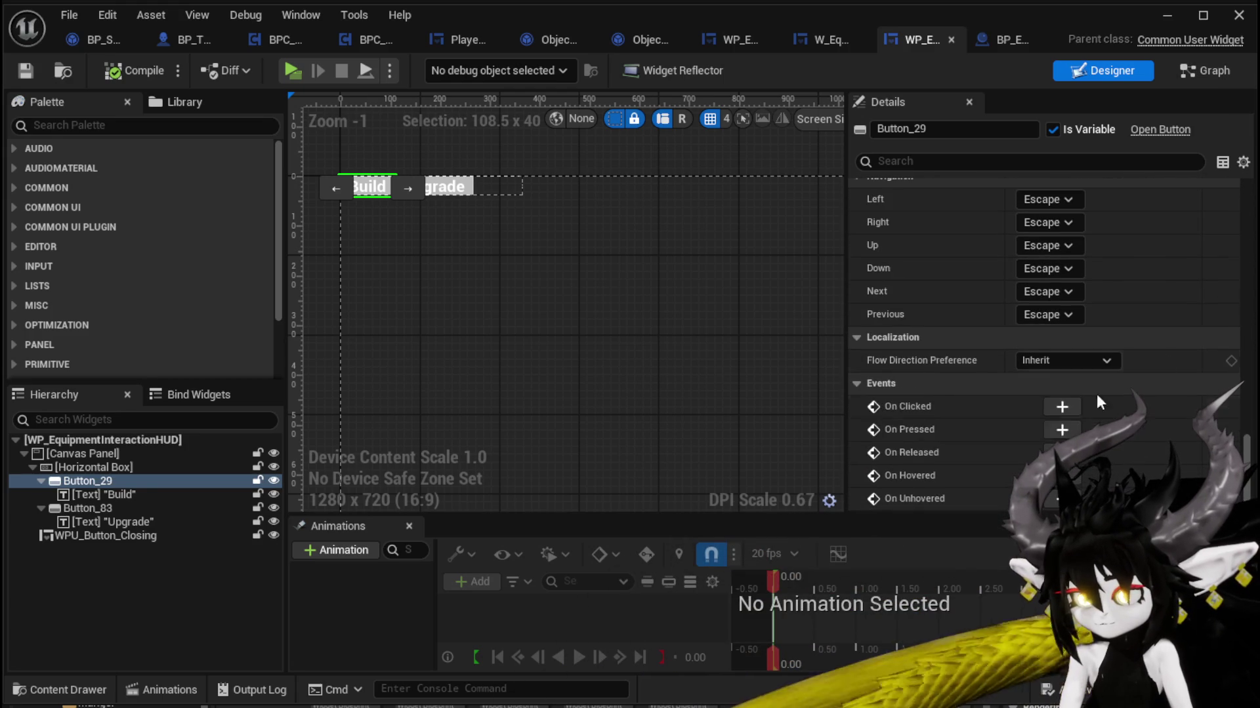
{"action": "left_click", "coordinate": [1061, 431]}
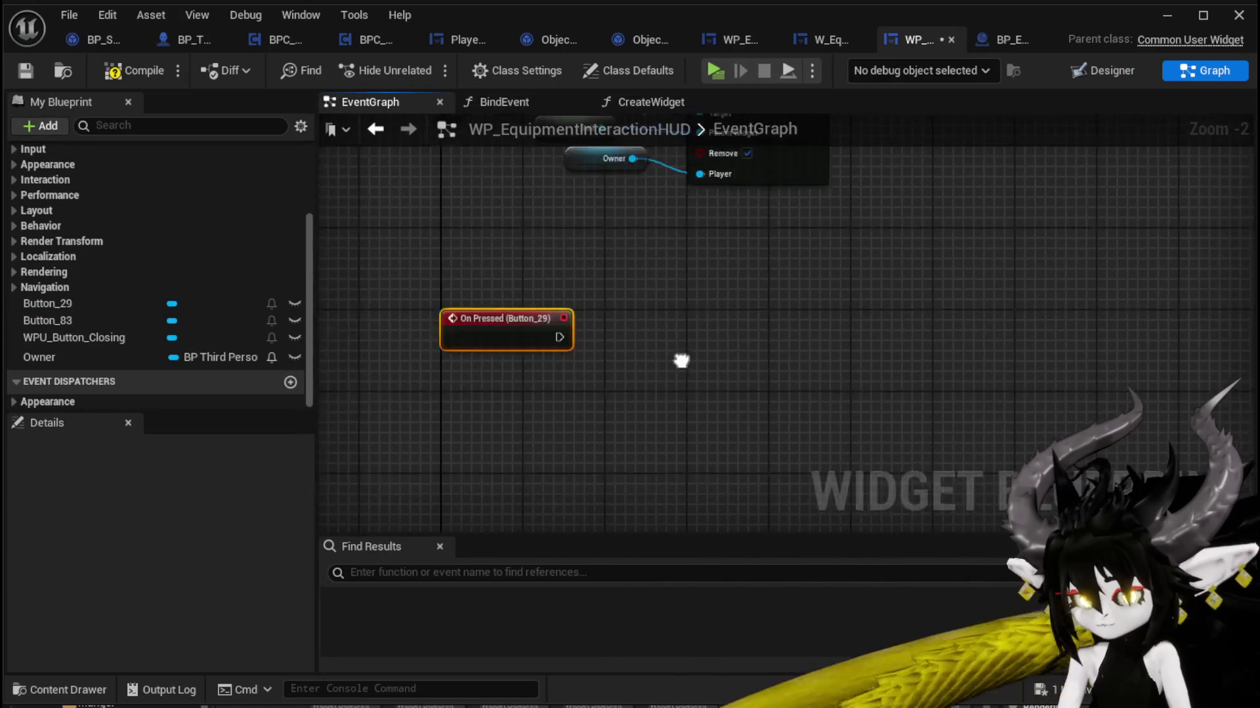
Step: Wire On Pressed (Button_29) into a CreateWidget call node and save the widget blueprint
{"action": "left_click_drag", "start_coordinate": [568, 240], "coordinate": [497, 383]}
{"action": "scroll", "coordinate": [265, 324], "scroll_direction": "up", "scroll_amount": 5}
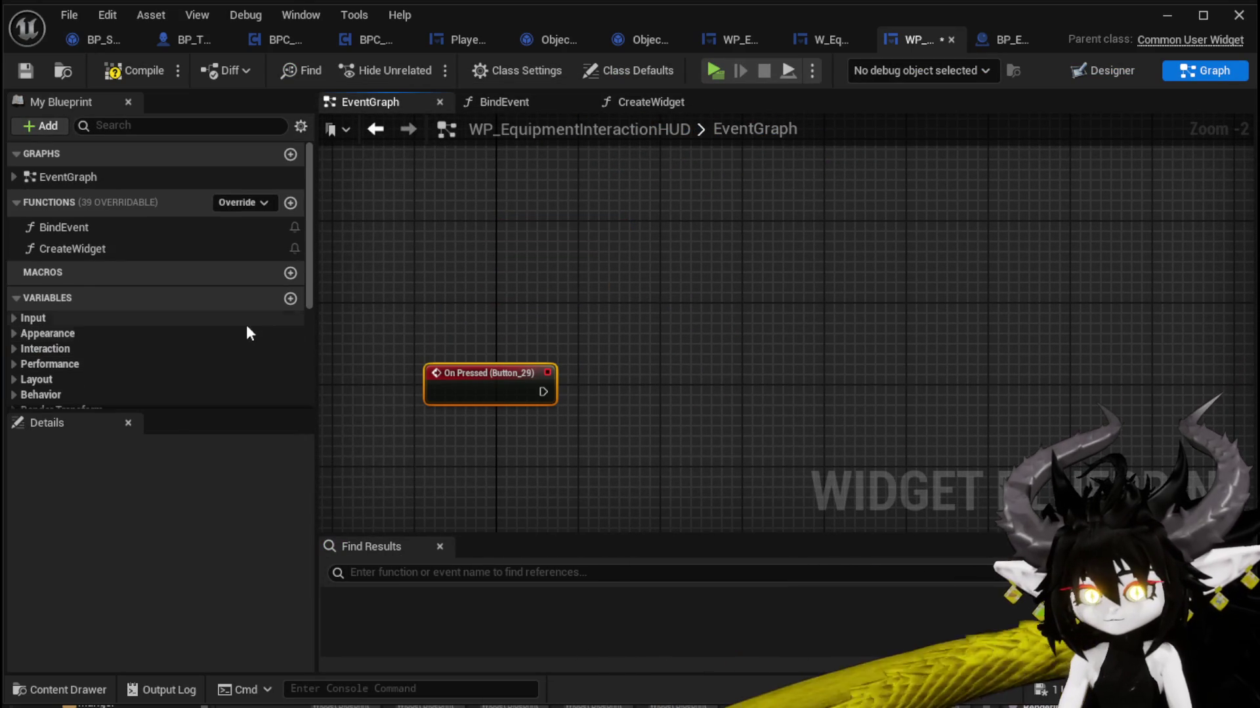
{"action": "left_click_drag", "start_coordinate": [86, 249], "coordinate": [692, 336]}
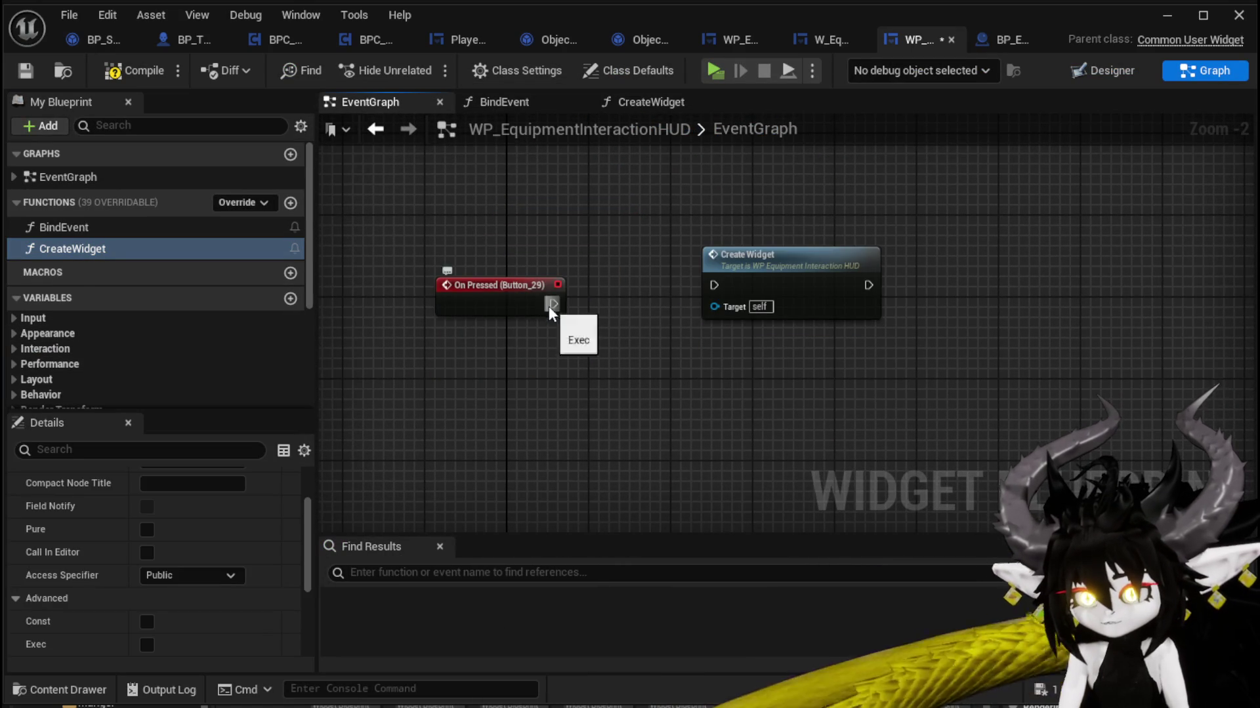
{"action": "left_click_drag", "start_coordinate": [553, 304], "coordinate": [733, 283]}
{"action": "mouse_move", "coordinate": [733, 284]}
{"action": "left_mouse_down"}
{"action": "mouse_move", "coordinate": [707, 297]}
{"action": "mouse_move", "coordinate": [640, 294]}
{"action": "left_mouse_up"}
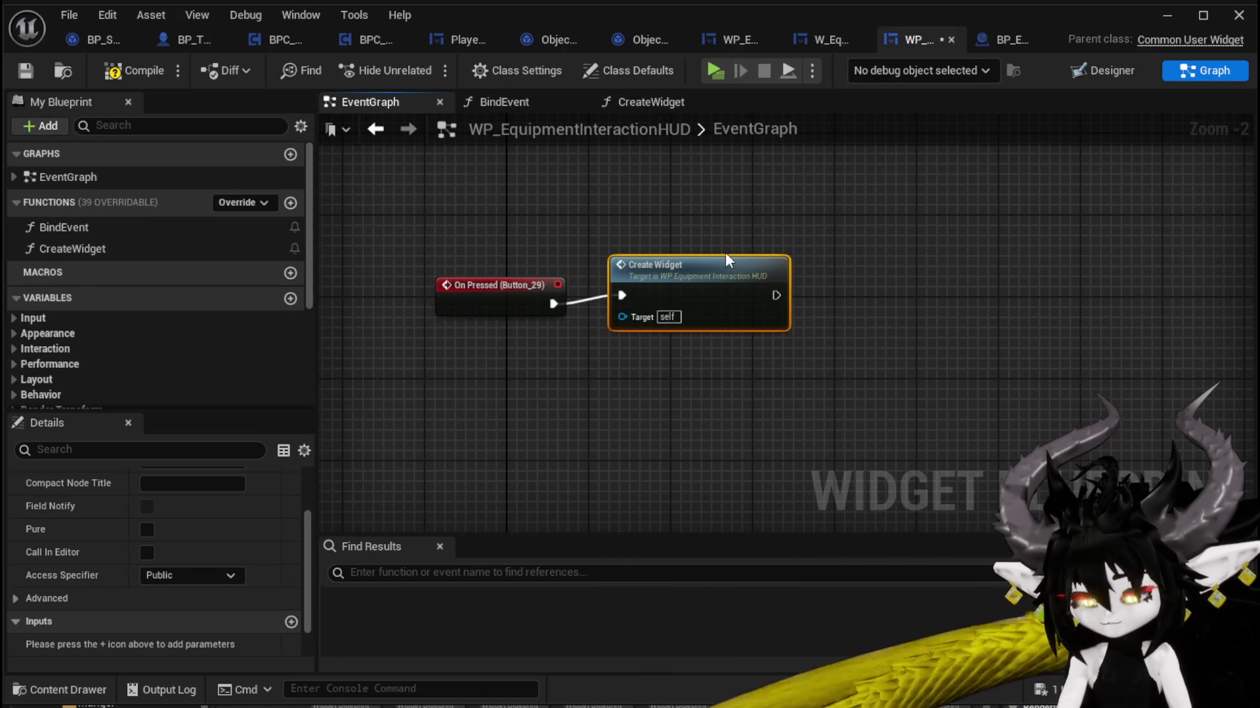
{"action": "left_click_drag", "start_coordinate": [725, 259], "coordinate": [726, 269]}
{"action": "left_click", "coordinate": [820, 367]}
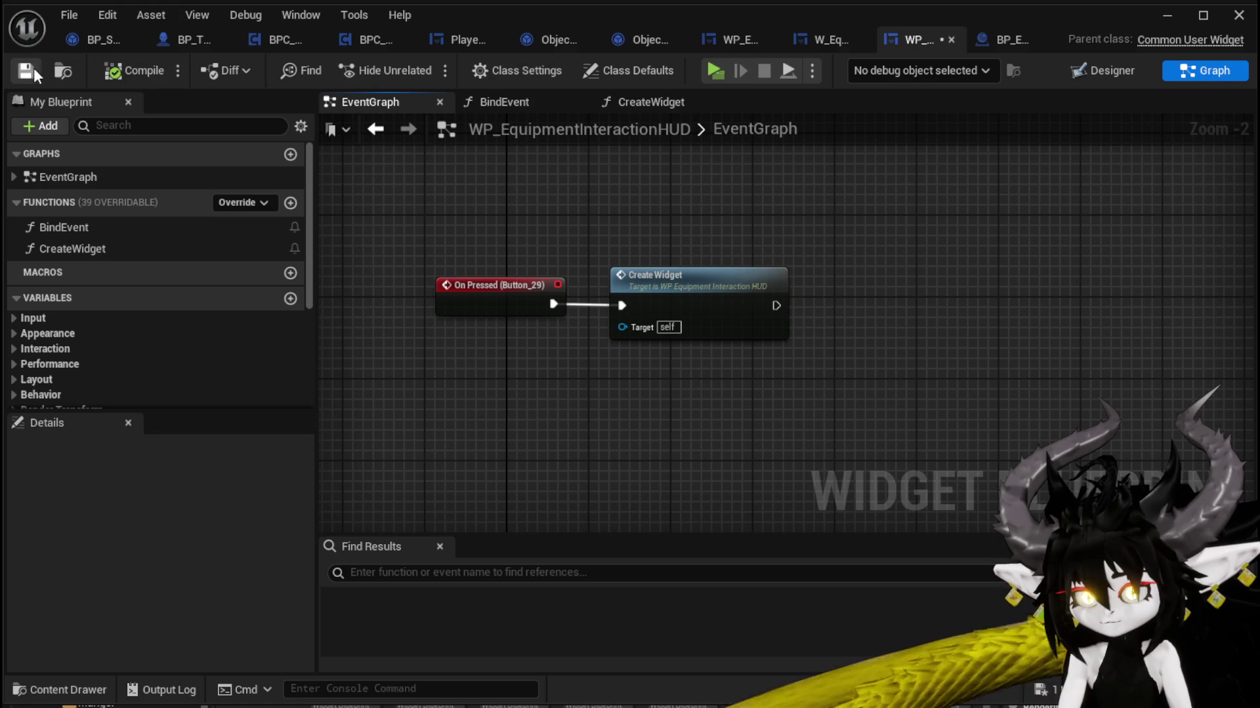
{"action": "left_click", "coordinate": [35, 73]}
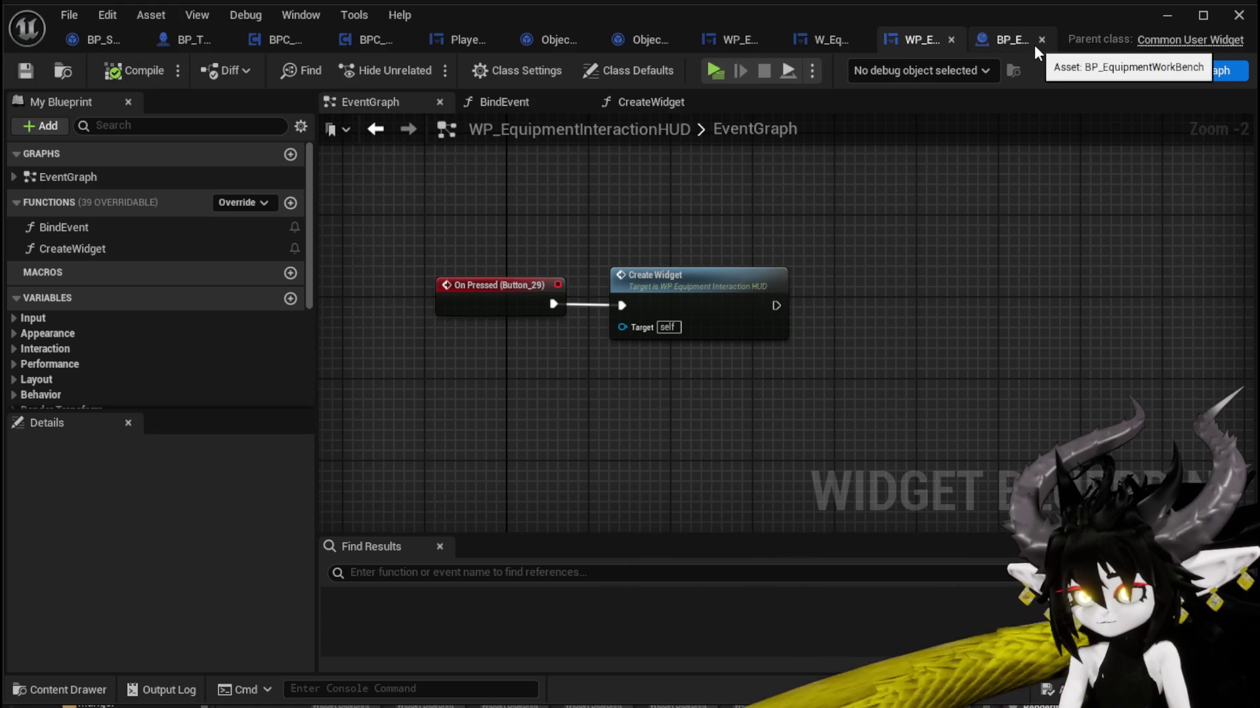
Step: Select and copy the Create Widget, SET and Make Owner nodes in BP_EquipmentWorkBench, then return to the HUD
{"action": "left_click", "coordinate": [1017, 42]}
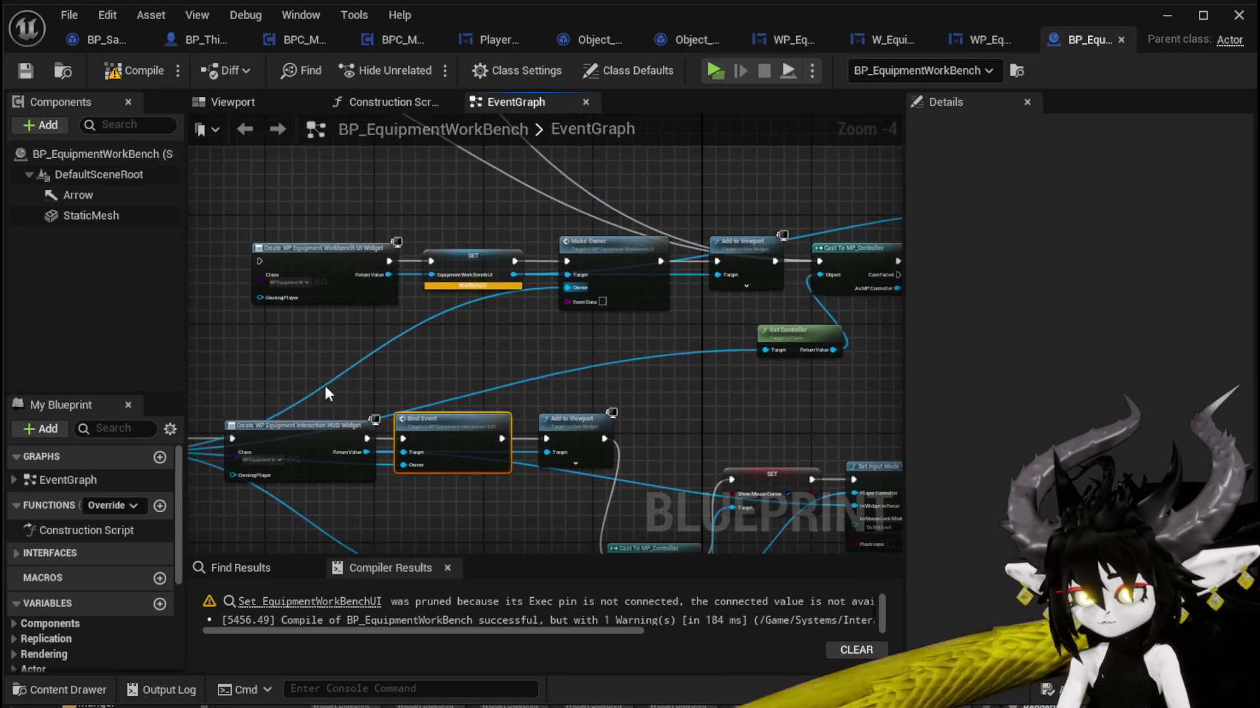
{"action": "mouse_move", "coordinate": [325, 392]}
{"action": "left_mouse_down"}
{"action": "mouse_move", "coordinate": [419, 289]}
{"action": "mouse_move", "coordinate": [462, 212]}
{"action": "mouse_move", "coordinate": [665, 391]}
{"action": "left_mouse_up"}
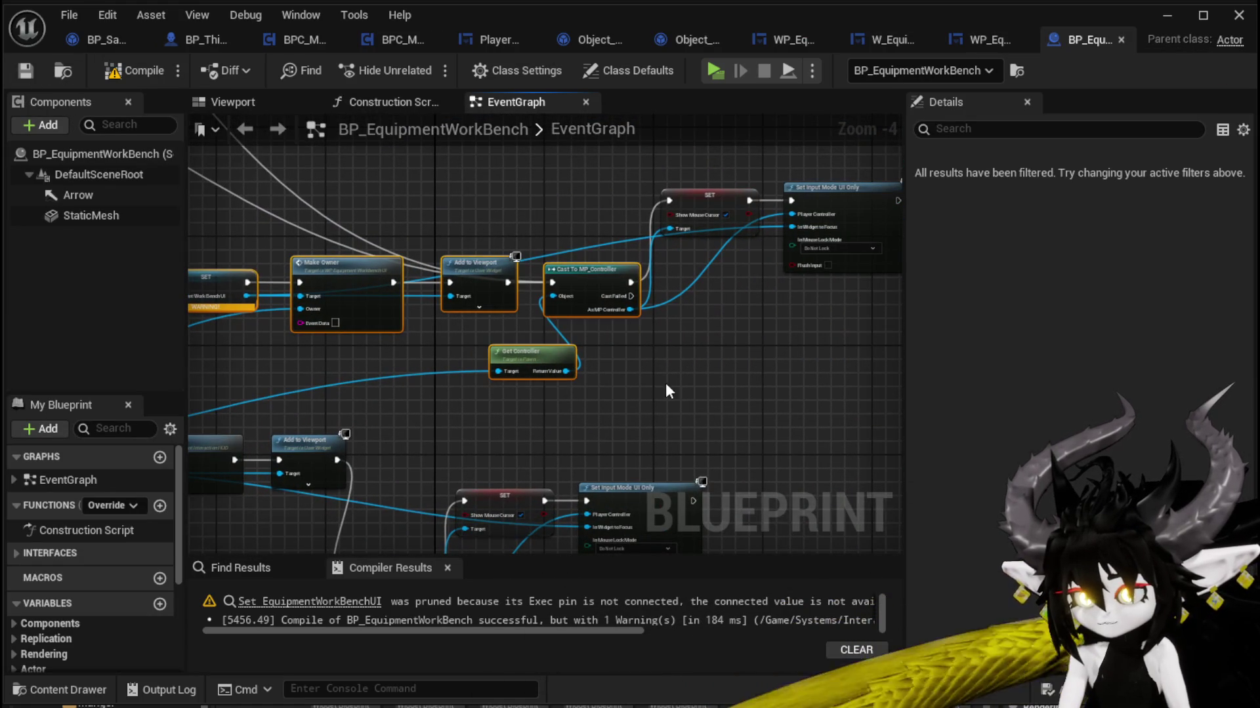
{"action": "mouse_move", "coordinate": [547, 277]}
{"action": "left_mouse_down"}
{"action": "mouse_move", "coordinate": [197, 262]}
{"action": "mouse_move", "coordinate": [446, 254]}
{"action": "mouse_move", "coordinate": [404, 295]}
{"action": "mouse_move", "coordinate": [702, 341]}
{"action": "mouse_move", "coordinate": [658, 344]}
{"action": "mouse_move", "coordinate": [740, 336]}
{"action": "left_mouse_up"}
{"action": "left_click_drag", "start_coordinate": [569, 369], "coordinate": [765, 329]}
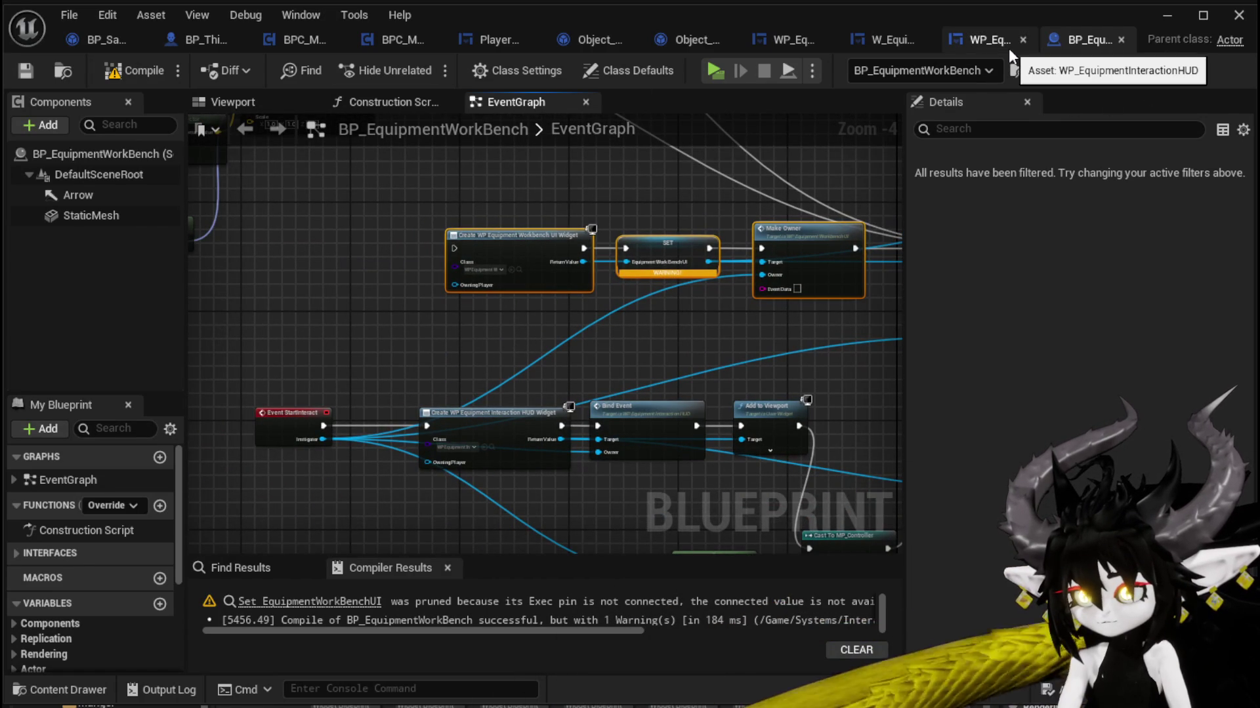
{"action": "left_click", "coordinate": [962, 46]}
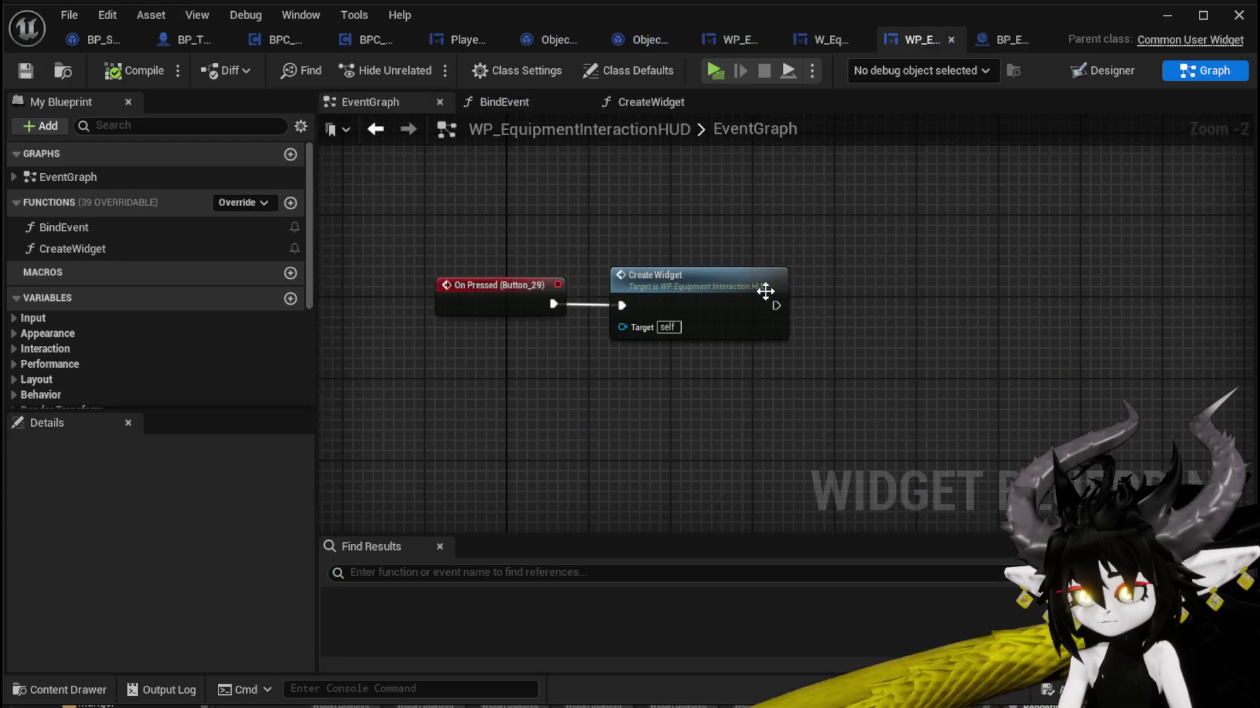
Step: Paste the workbench-creation nodes into CreateWidget, wire them to the entry, and create the EquipmentWorkBenchUI variable
{"action": "double_click", "coordinate": [678, 306]}
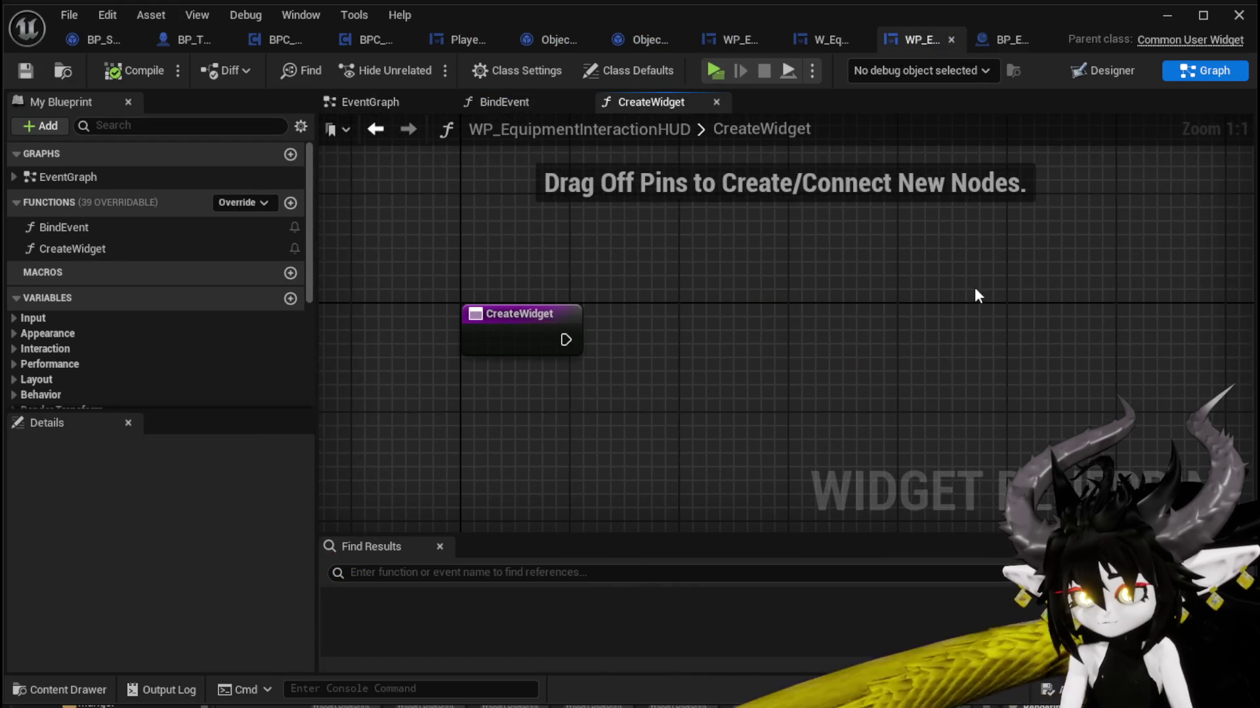
{"action": "key", "text": "ctrl+v"}
{"action": "left_click_drag", "start_coordinate": [653, 293], "coordinate": [803, 279]}
{"action": "left_click_drag", "start_coordinate": [565, 339], "coordinate": [668, 312]}
{"action": "left_click_drag", "start_coordinate": [981, 270], "coordinate": [610, 284]}
{"action": "right_click", "coordinate": [743, 318]}
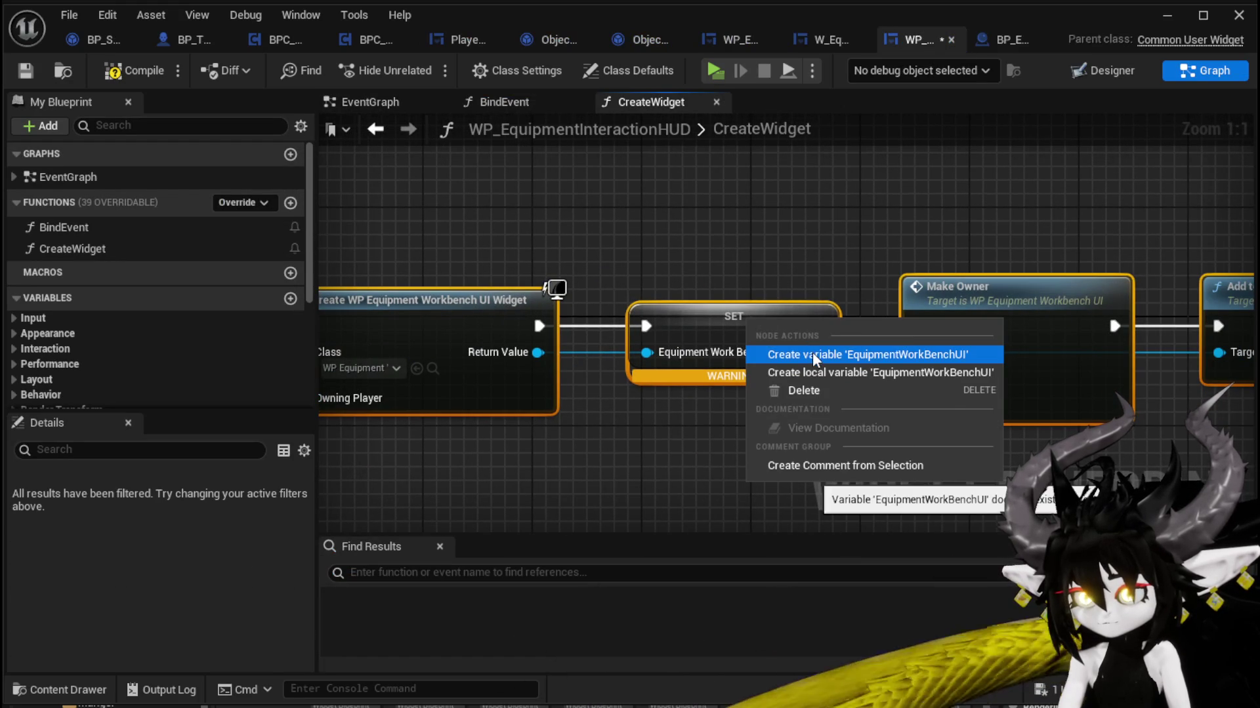
{"action": "left_click", "coordinate": [906, 238]}
Step: Feed an Owner getter into Make Owner, then compile and save the blueprint
{"action": "left_click_drag", "start_coordinate": [911, 247], "coordinate": [685, 206]}
{"action": "left_click", "coordinate": [696, 208]}
{"action": "scroll", "coordinate": [725, 347], "scroll_direction": "down", "scroll_amount": 1}
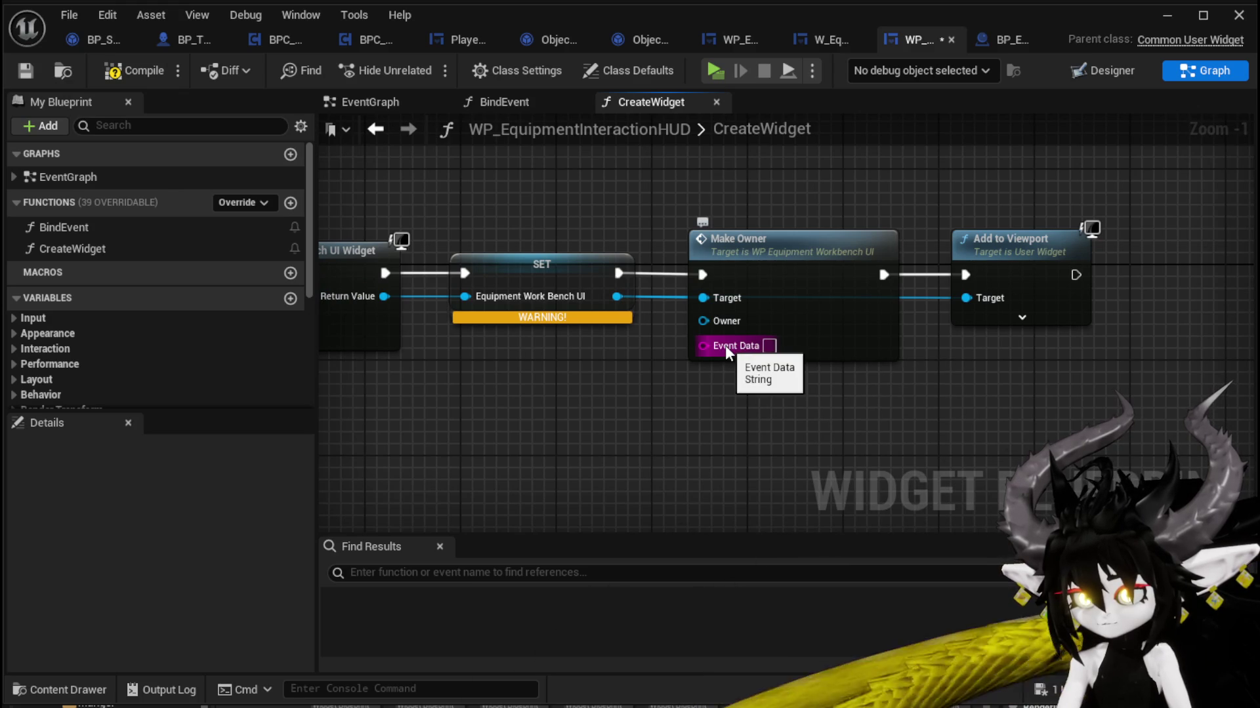
{"action": "mouse_move", "coordinate": [566, 386]}
{"action": "left_mouse_down"}
{"action": "mouse_move", "coordinate": [1079, 348]}
{"action": "mouse_move", "coordinate": [638, 366]}
{"action": "left_mouse_up"}
{"action": "scroll", "coordinate": [90, 363], "scroll_direction": "down", "scroll_amount": 6}
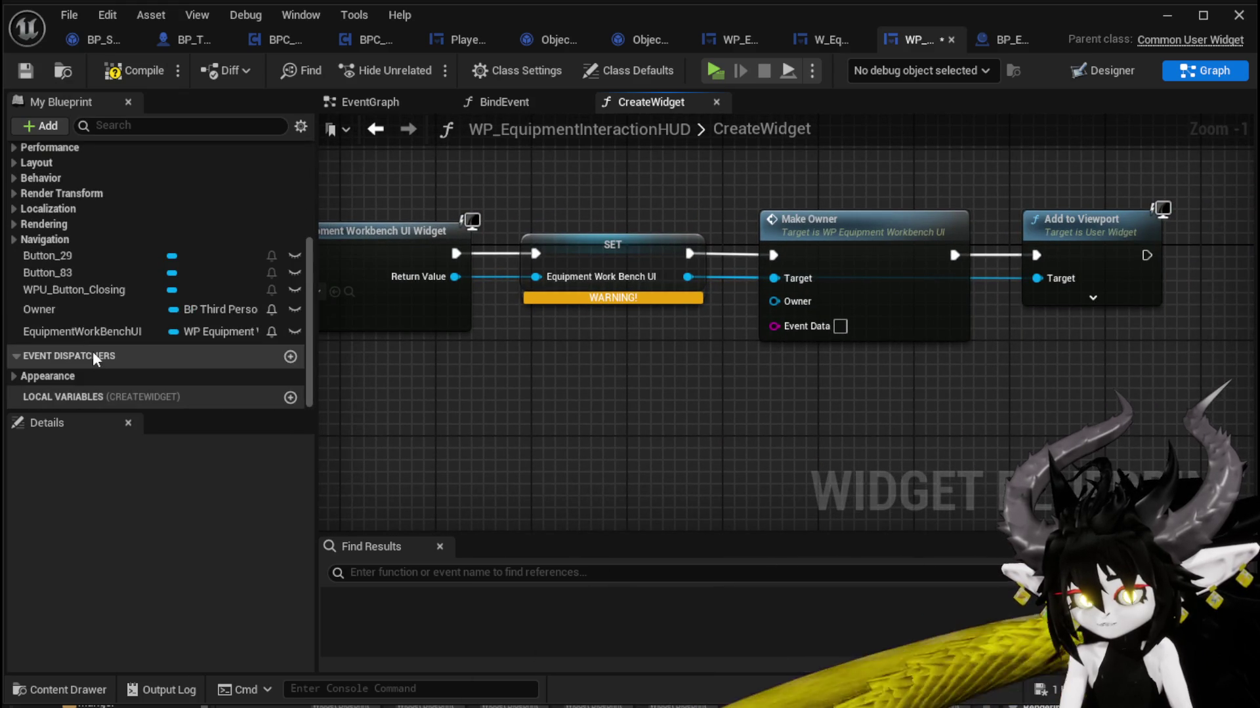
{"action": "mouse_move", "coordinate": [65, 305]}
{"action": "left_mouse_down"}
{"action": "mouse_move", "coordinate": [651, 359]}
{"action": "mouse_move", "coordinate": [799, 312]}
{"action": "left_mouse_up"}
{"action": "left_click", "coordinate": [735, 365]}
{"action": "left_click", "coordinate": [690, 401]}
{"action": "left_click", "coordinate": [131, 70]}
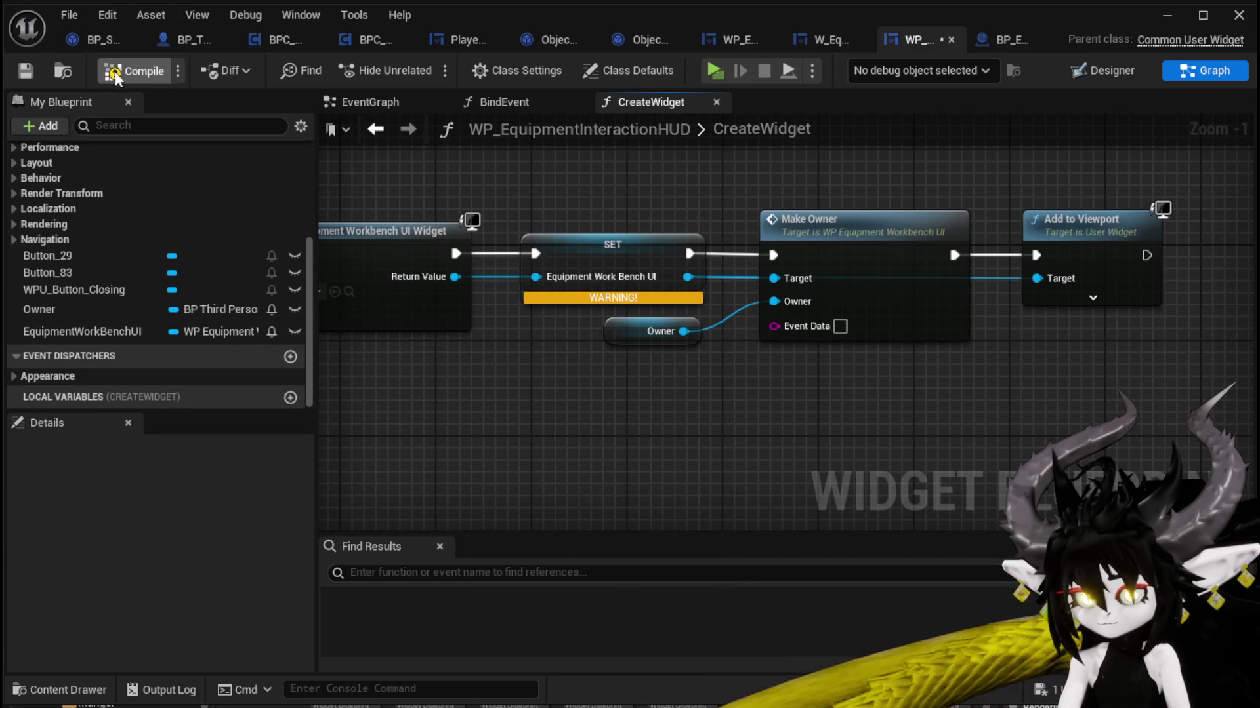
{"action": "left_click", "coordinate": [25, 72]}
Step: Delete the Add to Viewport node, then recompile and save the widget blueprint
{"action": "left_click_drag", "start_coordinate": [1144, 179], "coordinate": [1119, 365]}
{"action": "key", "text": "Delete"}
{"action": "left_click", "coordinate": [132, 70]}
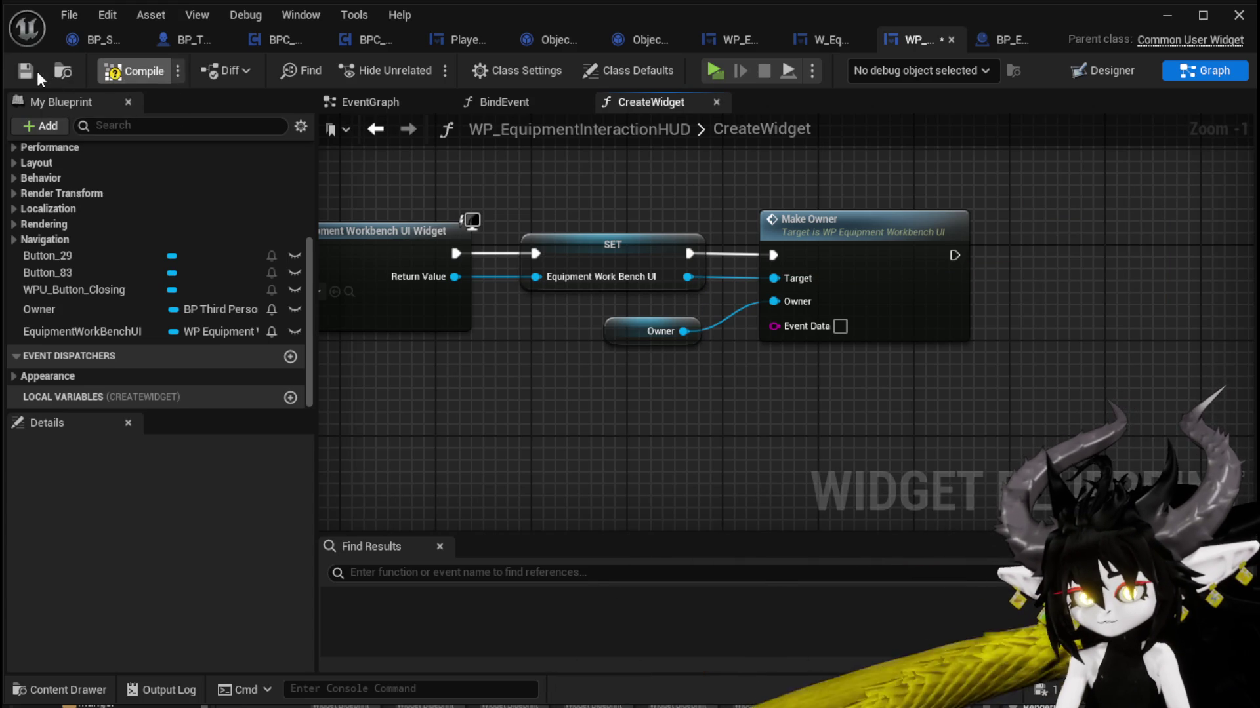
{"action": "left_click", "coordinate": [25, 71]}
{"action": "left_click", "coordinate": [1096, 73]}
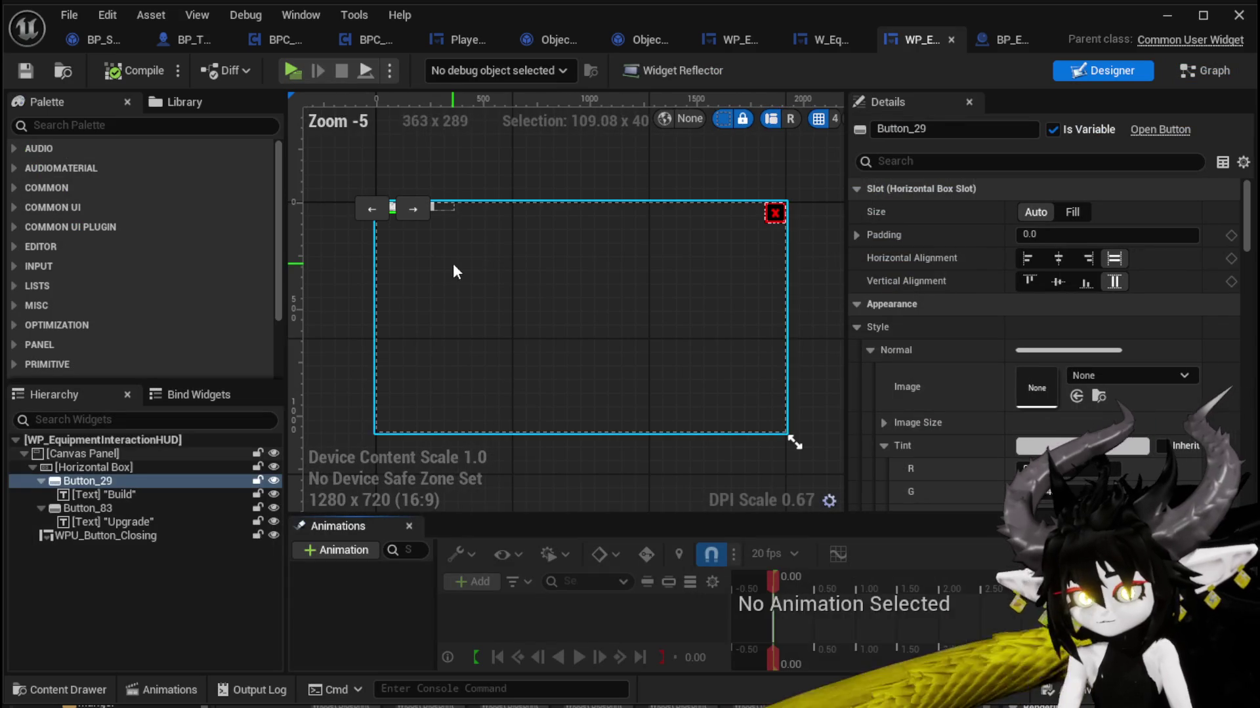
Step: Add a Size Box to the Canvas Panel, anchor it to full-screen stretch, then compile and save
{"action": "left_click", "coordinate": [79, 126]}
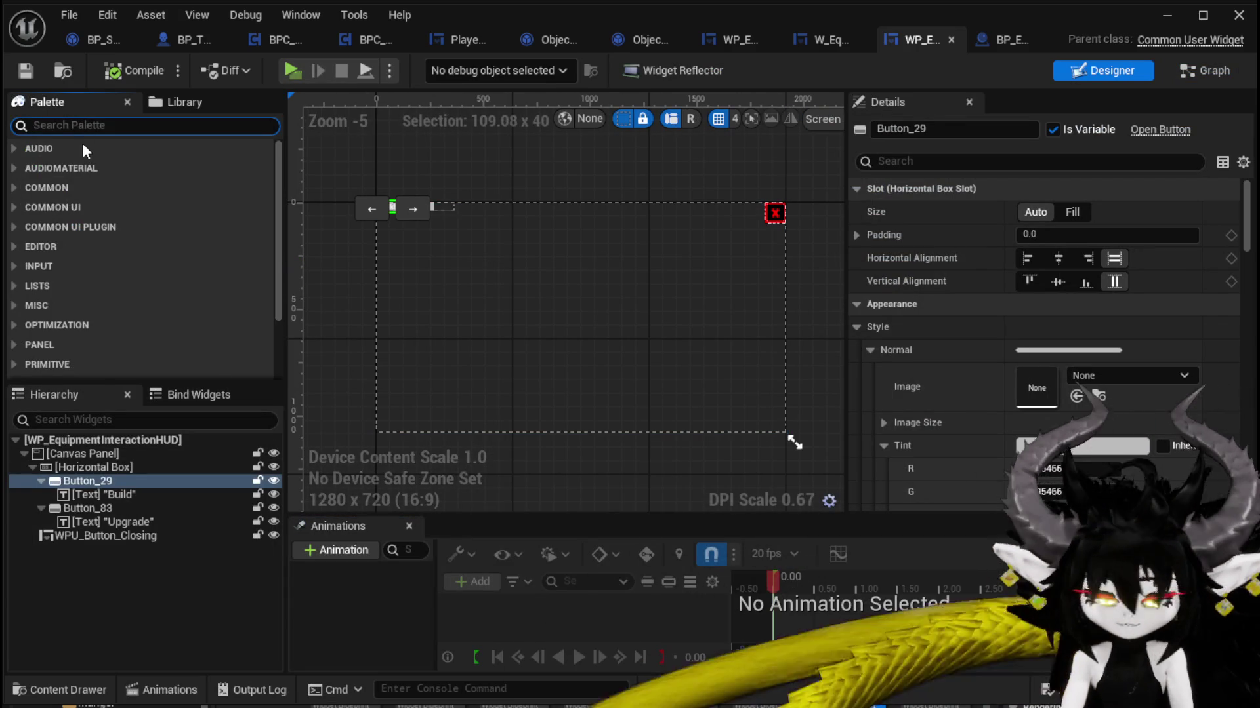
{"action": "type", "text": "Slze"}
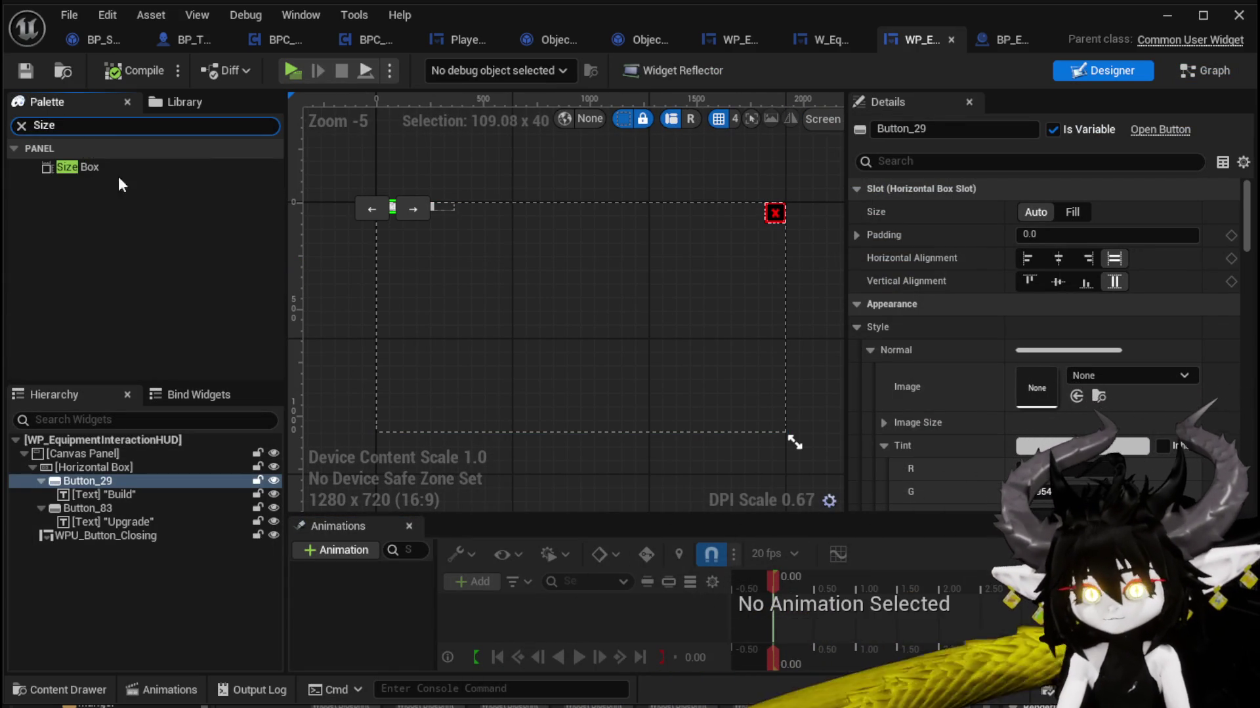
{"action": "left_click_drag", "start_coordinate": [102, 164], "coordinate": [76, 458]}
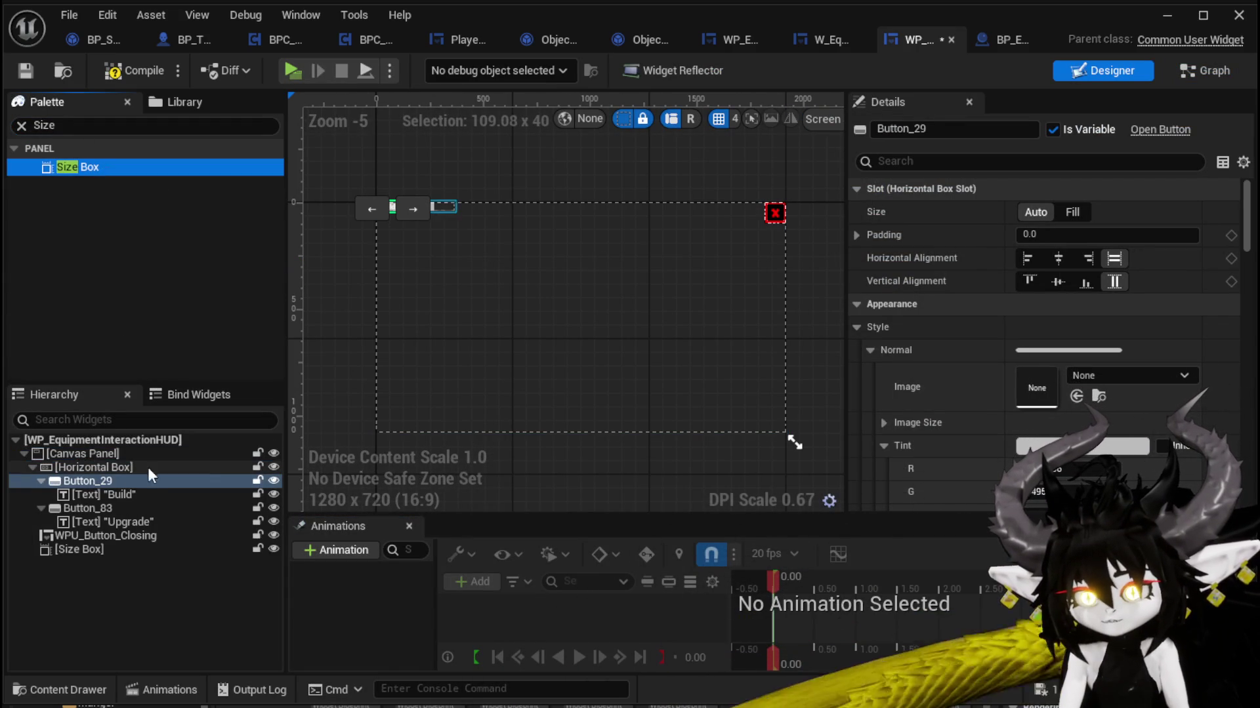
{"action": "left_click", "coordinate": [79, 550]}
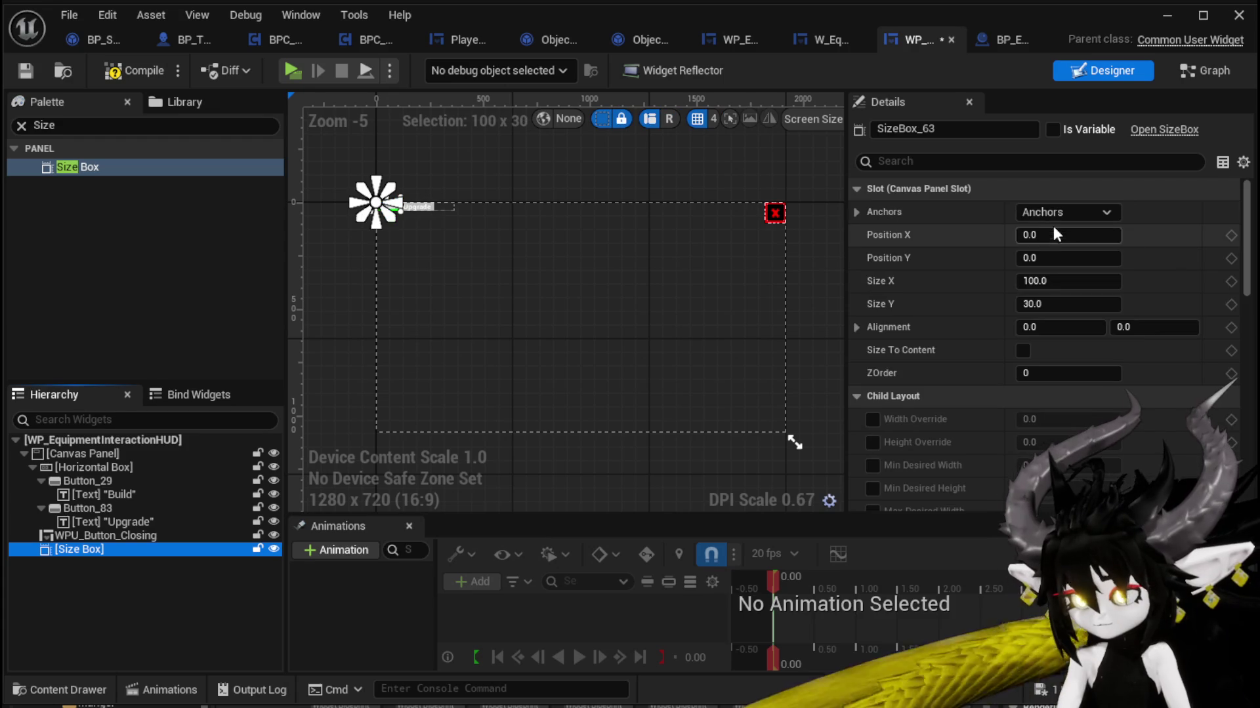
{"action": "left_click", "coordinate": [1067, 211]}
{"action": "left_click", "coordinate": [1223, 431], "text": "ctrl+shift"}
{"action": "left_click", "coordinate": [133, 69]}
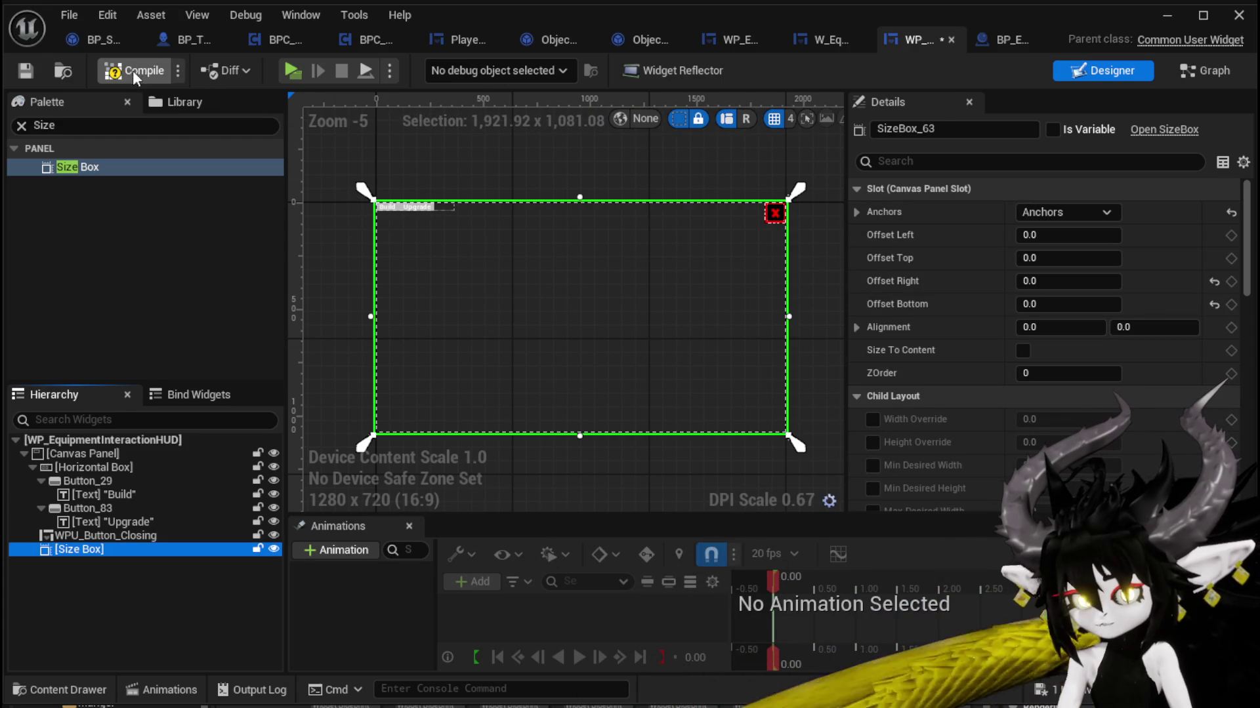
{"action": "left_click", "coordinate": [15, 72]}
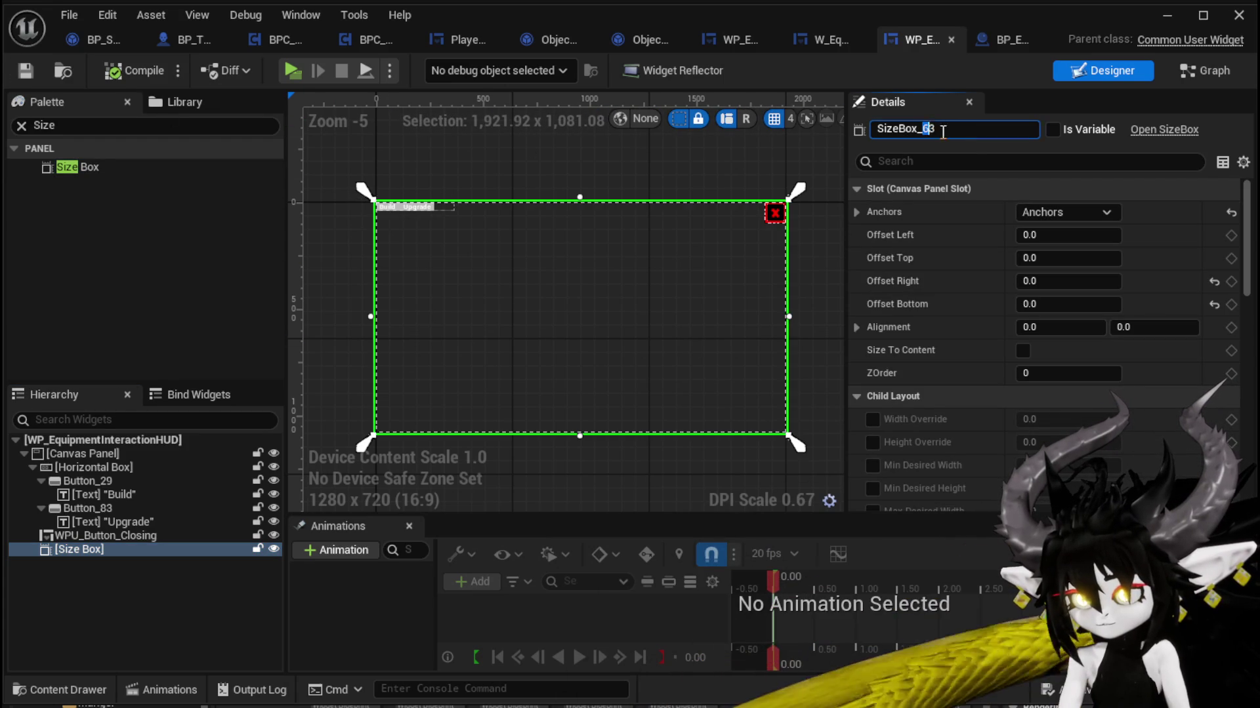
Step: Rename the Size Box to SizeBox_Widget and compile
{"action": "type", "text": "Widget"}
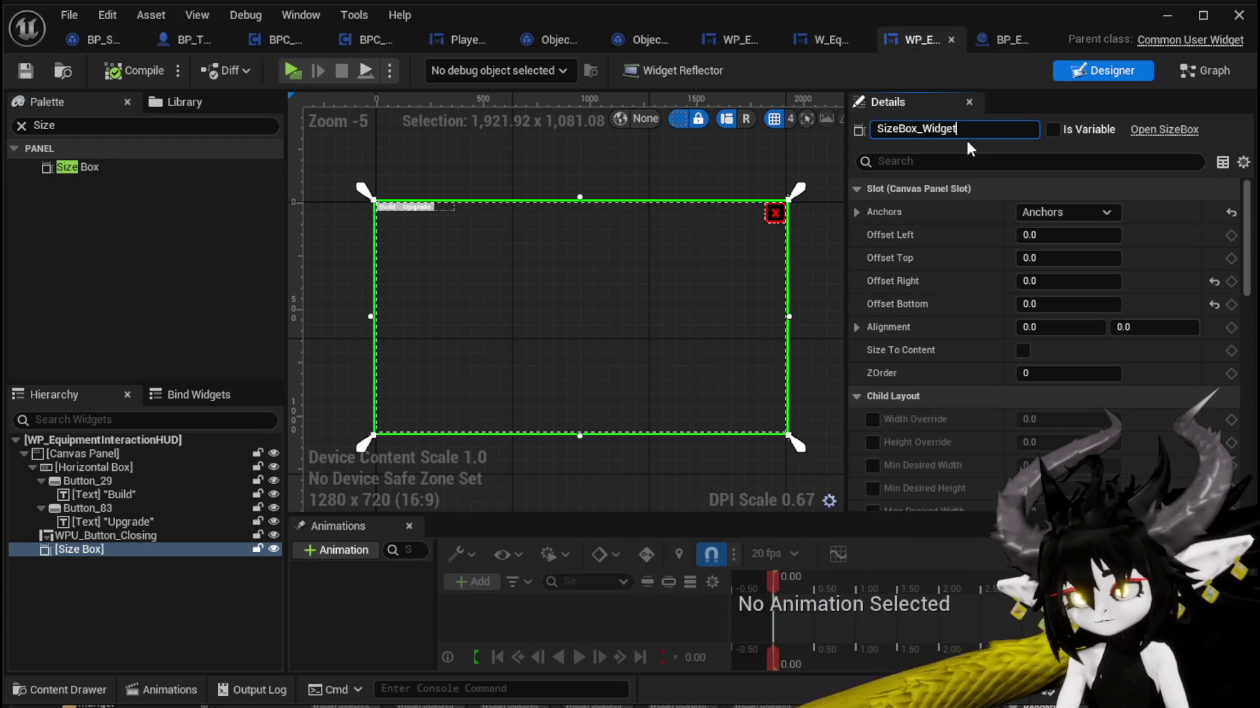
{"action": "key", "text": "Return"}
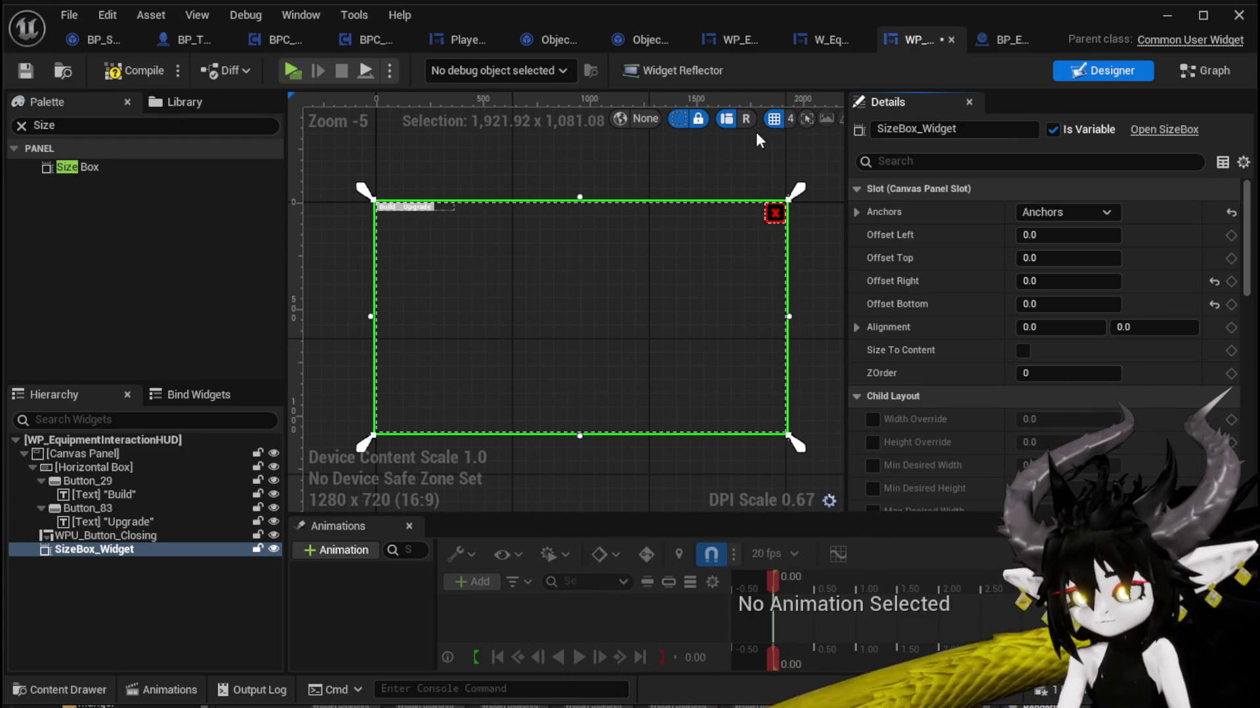
{"action": "left_click", "coordinate": [113, 72]}
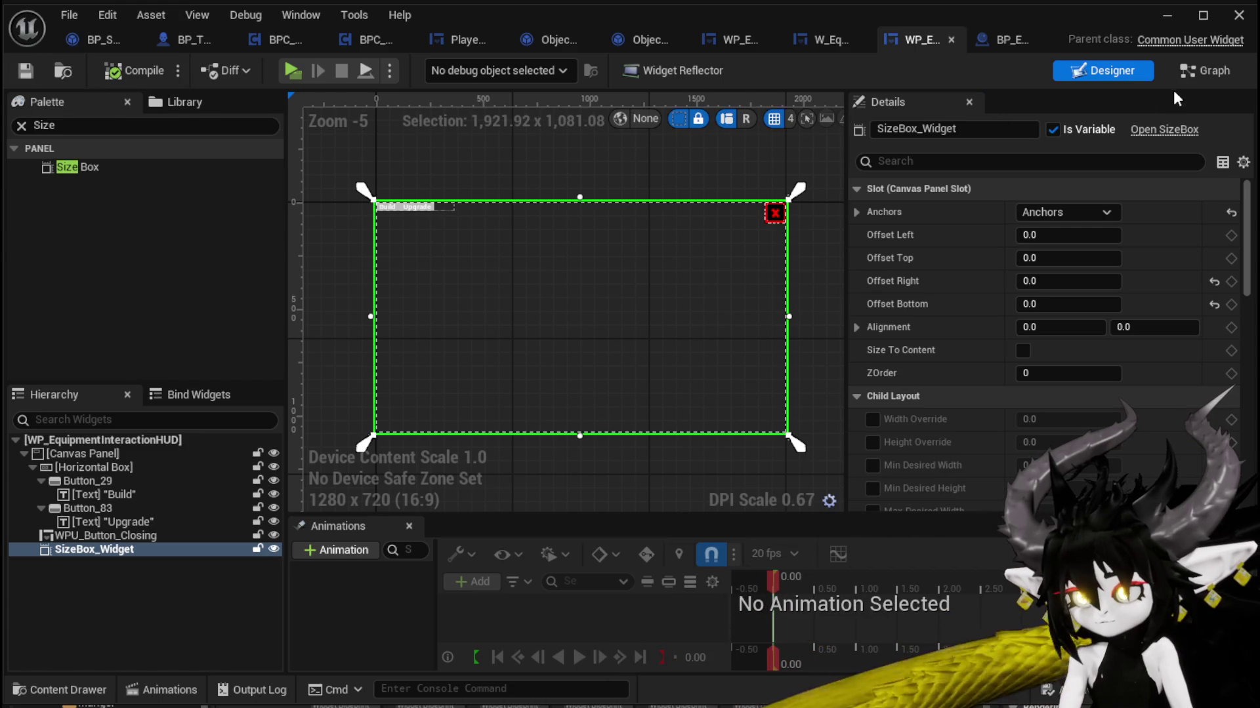
Step: Add a Get SizeBox_Widget node to the CreateWidget graph and list actions for its Size Box output
{"action": "left_click", "coordinate": [1190, 72]}
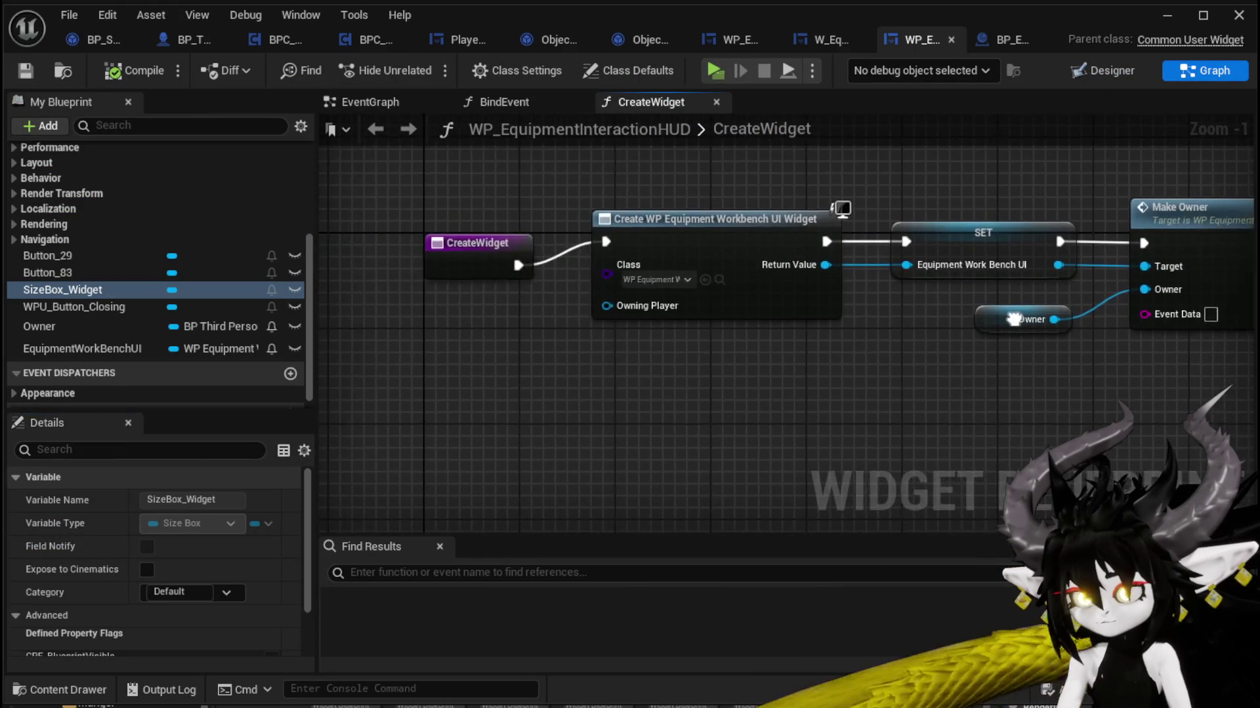
{"action": "left_click_drag", "start_coordinate": [55, 292], "coordinate": [715, 124]}
{"action": "double_click", "coordinate": [716, 126]}
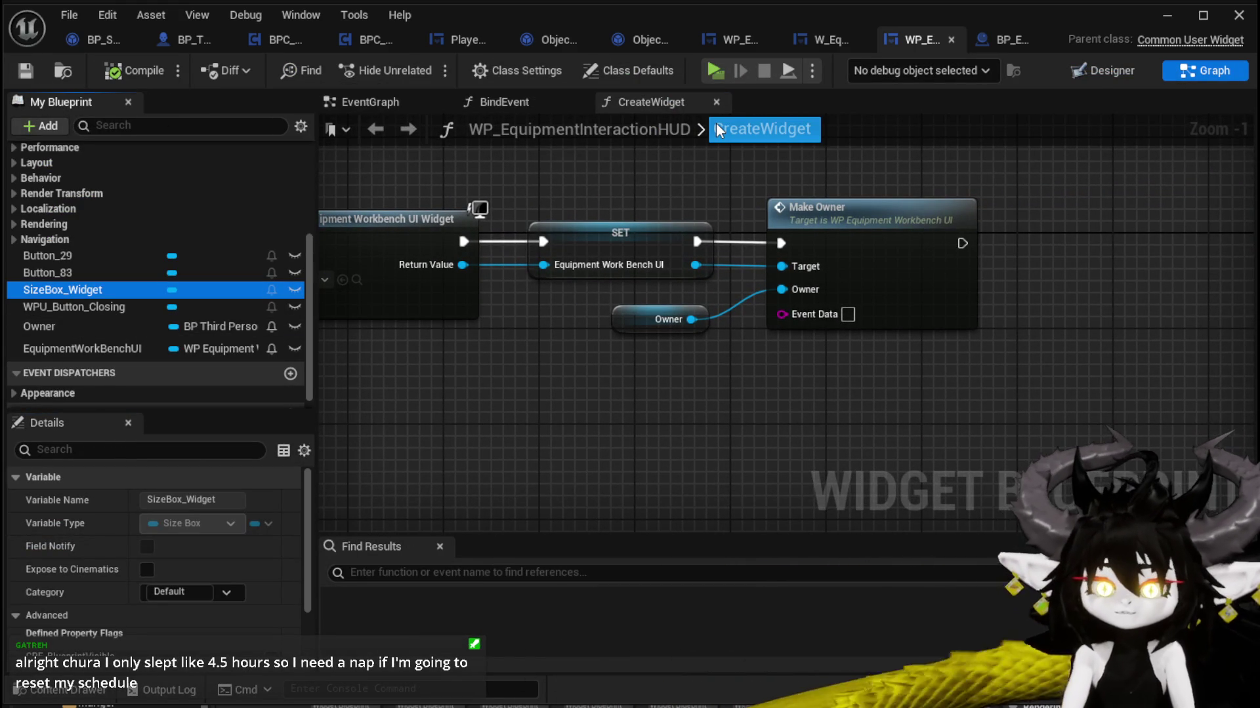
{"action": "left_click", "coordinate": [611, 186]}
{"action": "left_click_drag", "start_coordinate": [612, 186], "coordinate": [582, 258]}
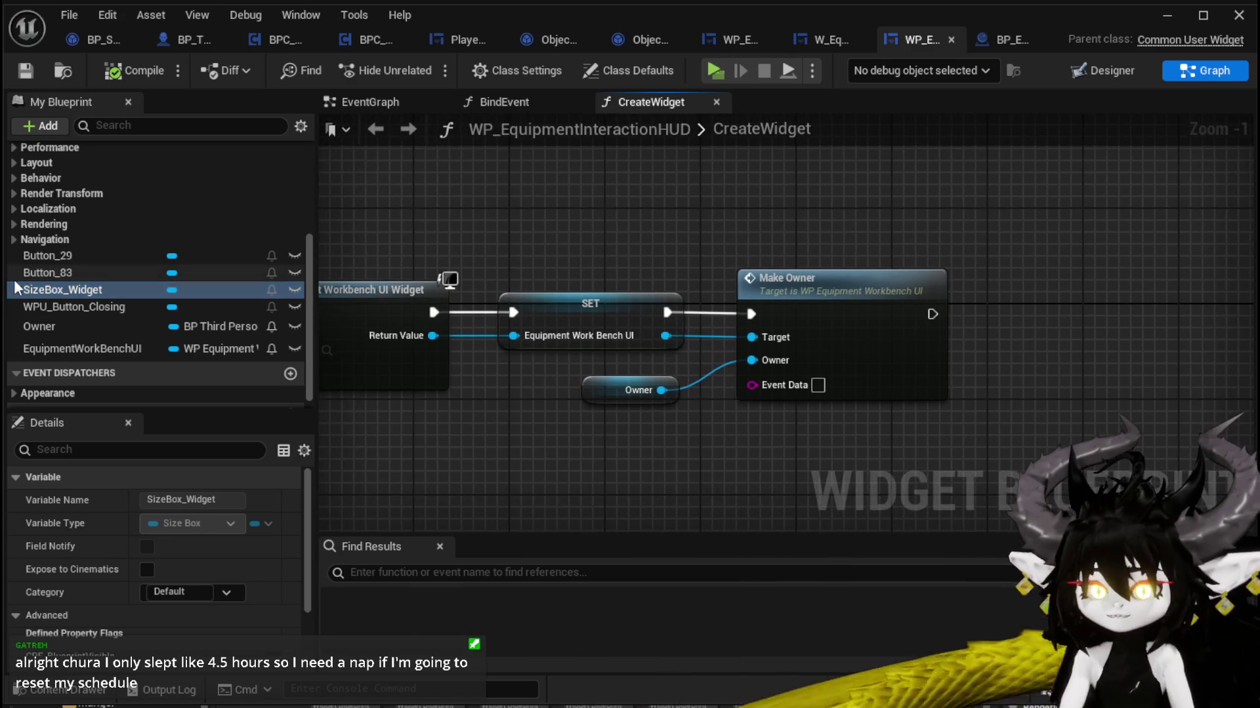
{"action": "mouse_move", "coordinate": [81, 289]}
{"action": "left_mouse_down"}
{"action": "mouse_move", "coordinate": [577, 175]}
{"action": "mouse_move", "coordinate": [583, 161]}
{"action": "mouse_move", "coordinate": [741, 209]}
{"action": "left_mouse_up"}
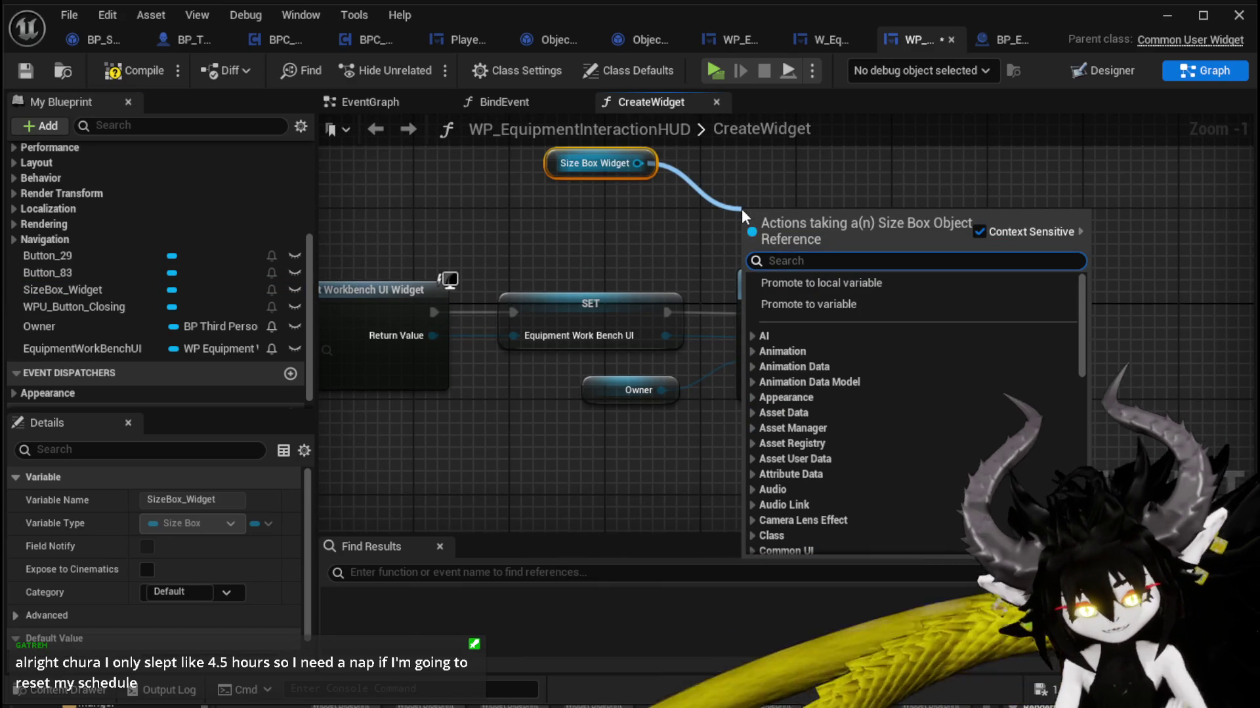
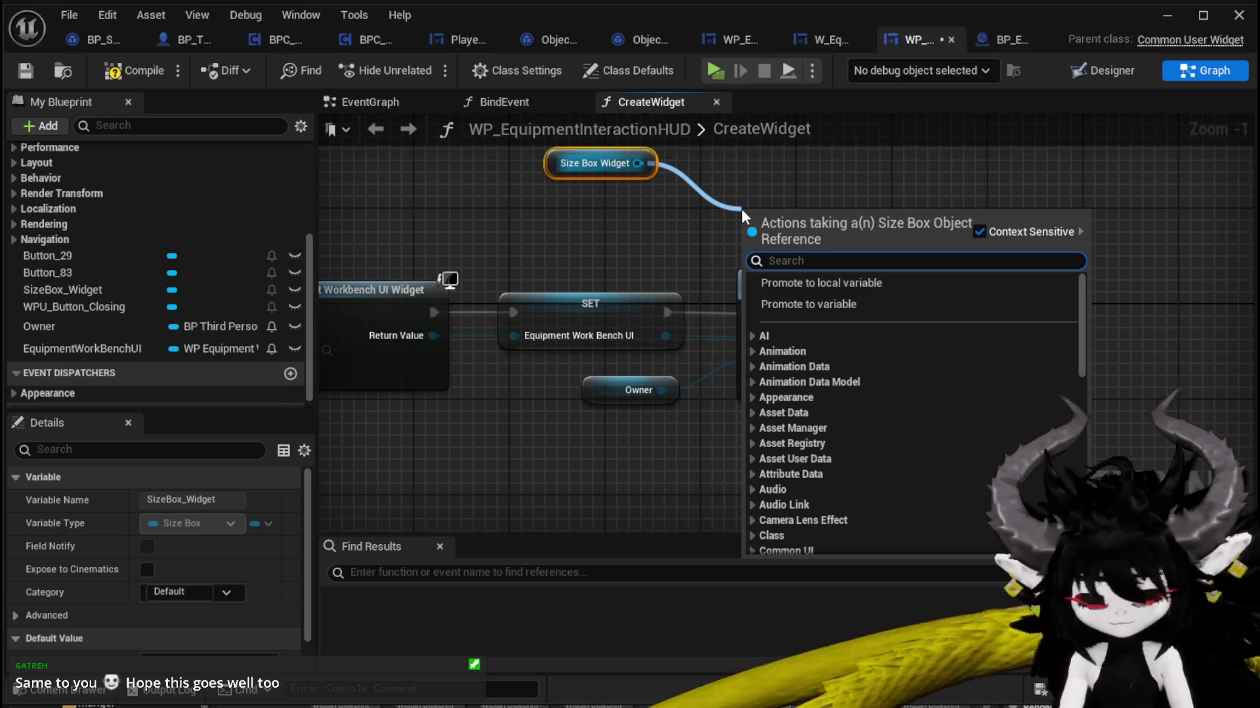
Step: Add an Add Child node on Size Box Widget after Make Owner, with the workbench UI as Content
{"action": "type", "text": "add to"}
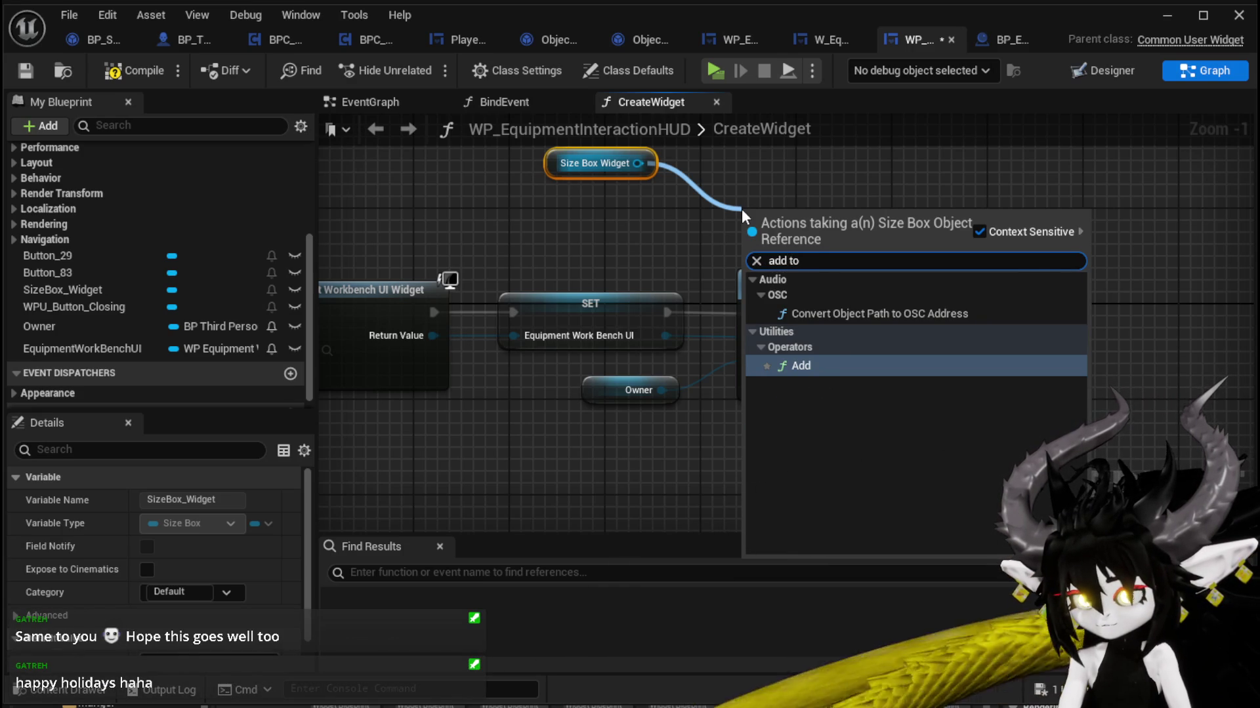
{"action": "key", "text": "BackSpace"}
{"action": "key", "text": "BackSpace"}
{"action": "type", "text": "ch"}
{"action": "key", "text": "Return"}
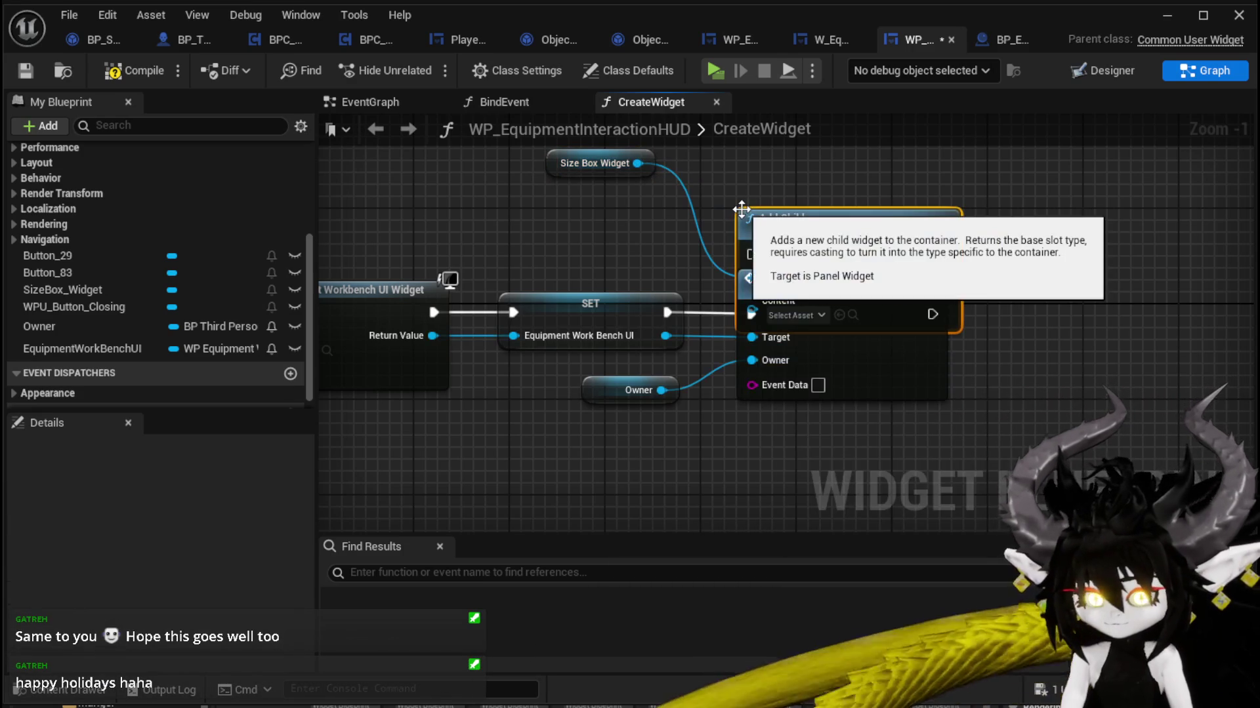
{"action": "mouse_move", "coordinate": [849, 222]}
{"action": "left_mouse_down"}
{"action": "mouse_move", "coordinate": [710, 269]}
{"action": "mouse_move", "coordinate": [984, 329]}
{"action": "left_mouse_up"}
{"action": "mouse_move", "coordinate": [794, 360]}
{"action": "left_mouse_down"}
{"action": "mouse_move", "coordinate": [884, 352]}
{"action": "mouse_move", "coordinate": [936, 366]}
{"action": "left_mouse_up"}
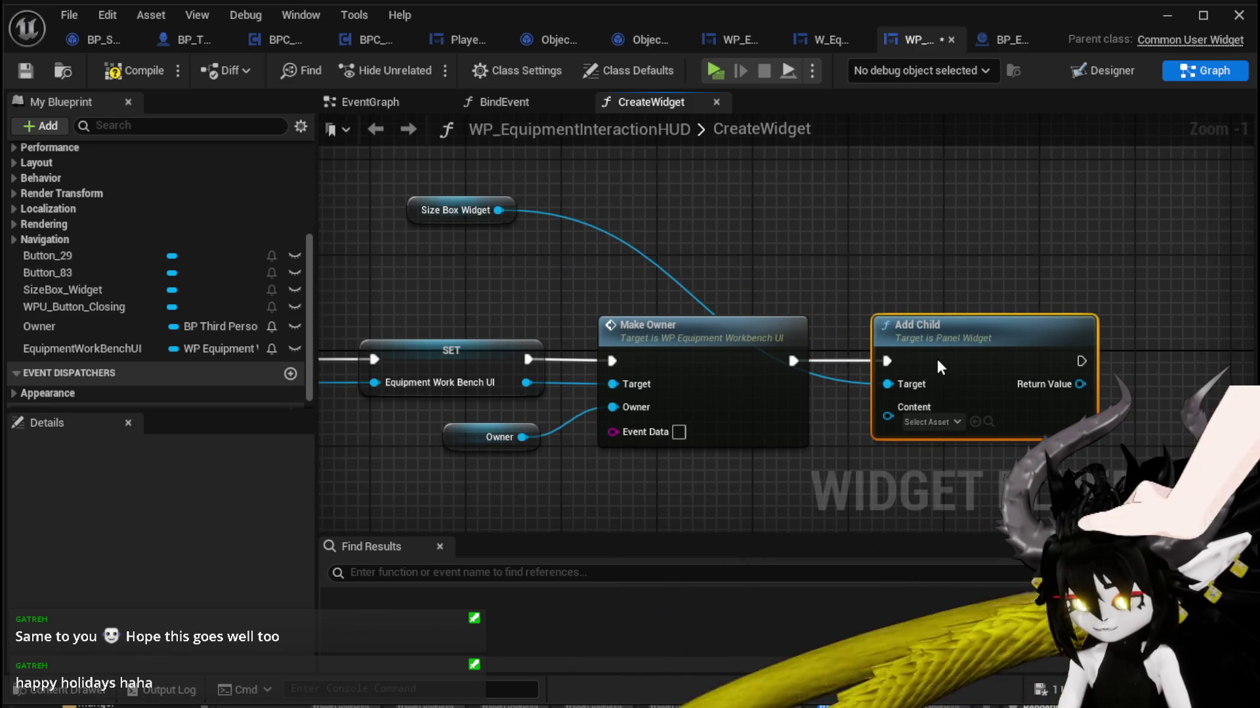
{"action": "left_click_drag", "start_coordinate": [527, 383], "coordinate": [889, 417]}
Step: Compile and save the widget blueprint, then reselect the Make Owner node
{"action": "left_click_drag", "start_coordinate": [911, 305], "coordinate": [1063, 249]}
{"action": "left_click_drag", "start_coordinate": [931, 246], "coordinate": [984, 236]}
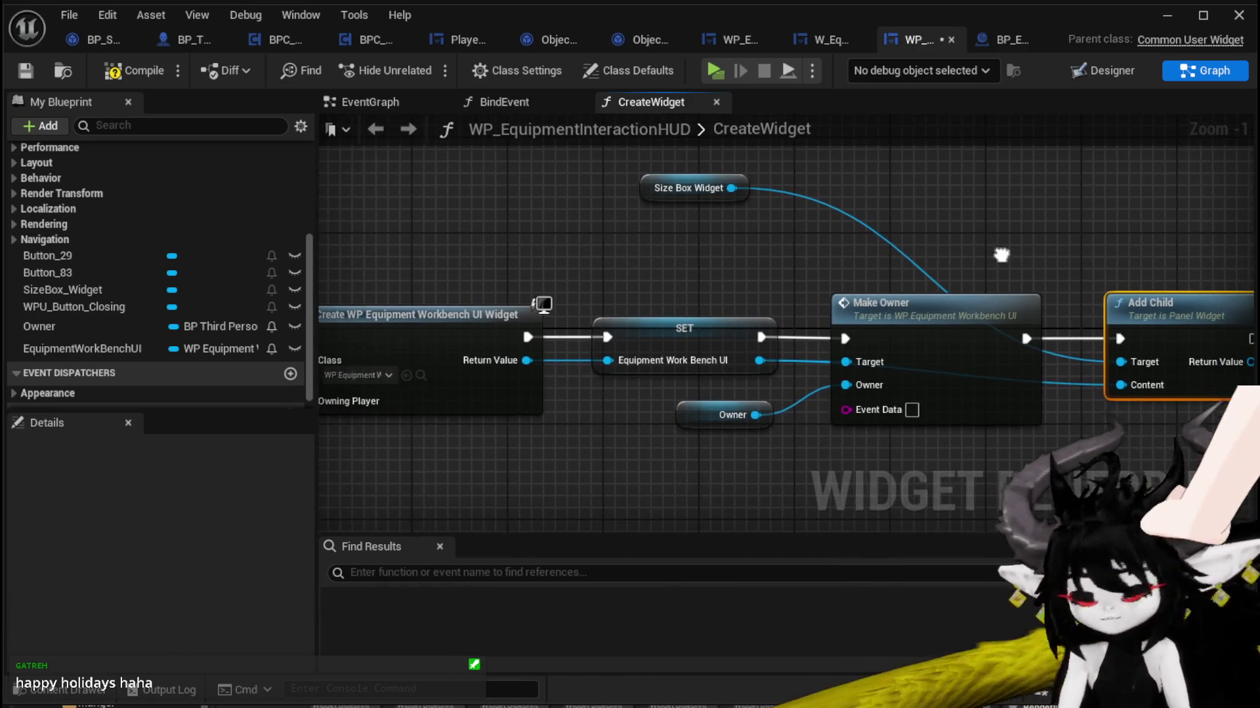
{"action": "left_click", "coordinate": [138, 71]}
{"action": "left_click", "coordinate": [19, 72]}
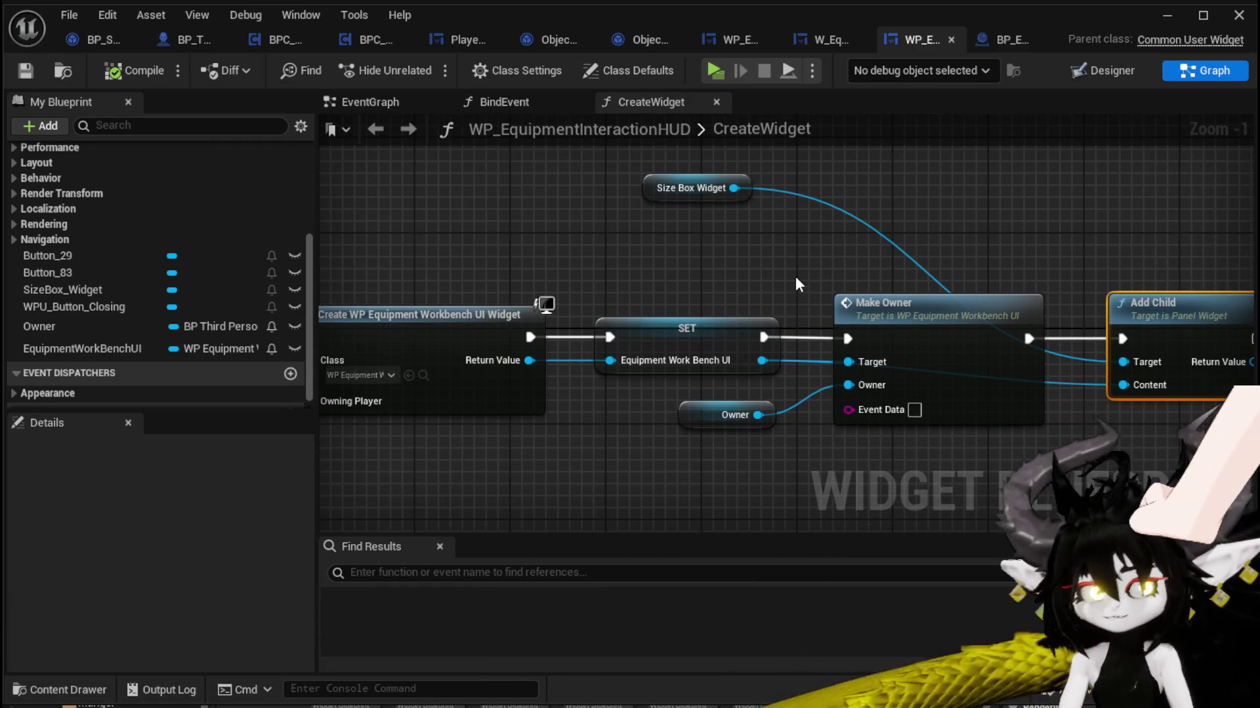
{"action": "mouse_move", "coordinate": [753, 285]}
{"action": "left_mouse_down"}
{"action": "mouse_move", "coordinate": [851, 250]}
{"action": "mouse_move", "coordinate": [658, 253]}
{"action": "left_mouse_up"}
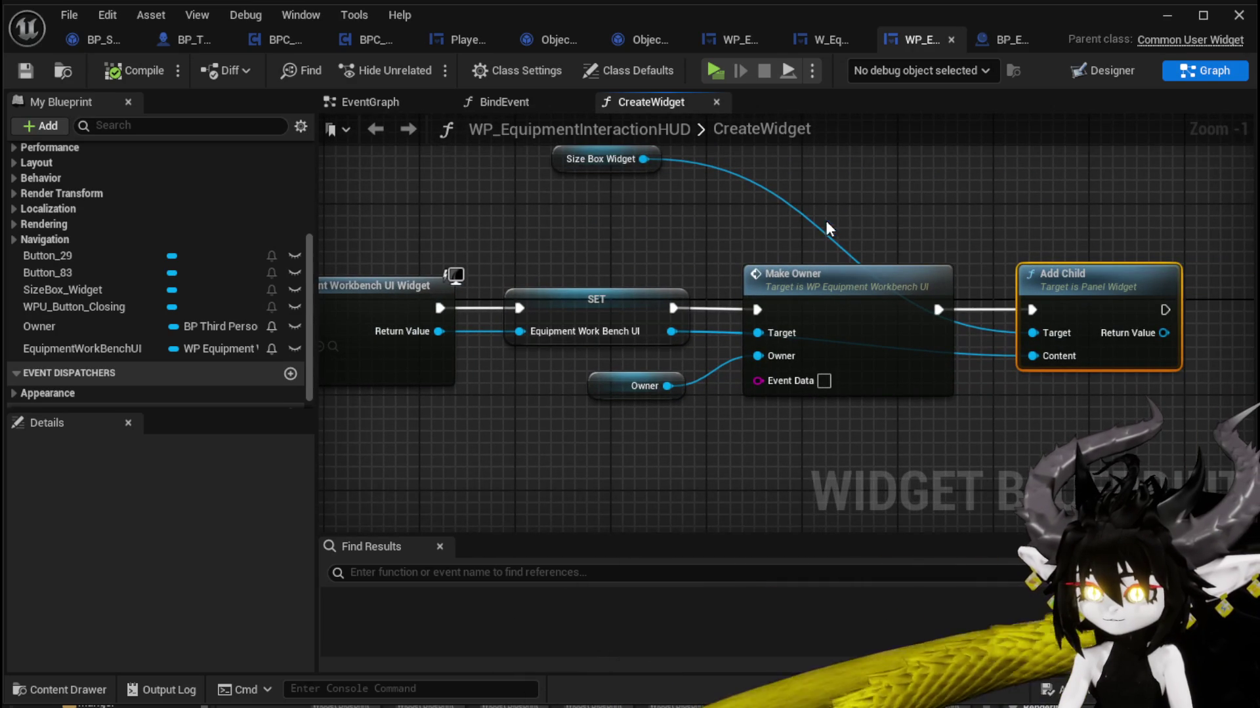
{"action": "mouse_move", "coordinate": [887, 180]}
{"action": "left_mouse_down"}
{"action": "mouse_move", "coordinate": [855, 406]}
{"action": "mouse_move", "coordinate": [824, 451]}
{"action": "left_mouse_up"}
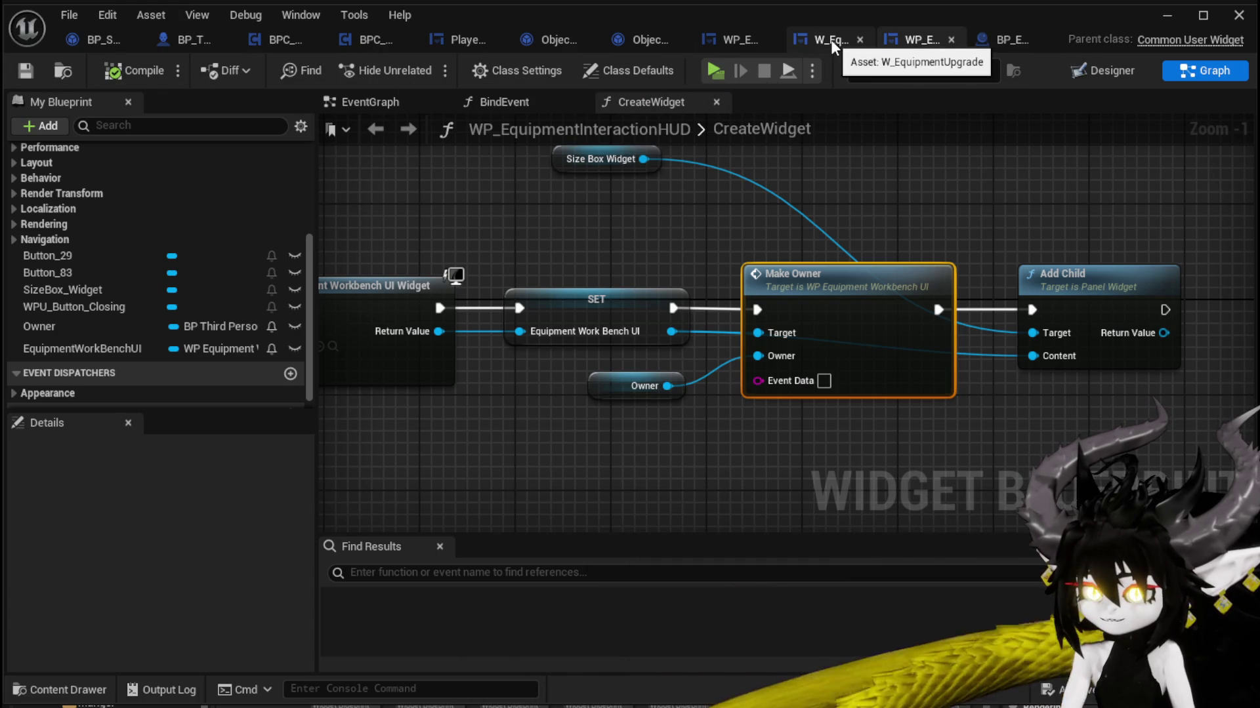
Step: Save the BP_EquipmentWorkBench blueprint after looking over its event graph
{"action": "left_click", "coordinate": [1003, 40]}
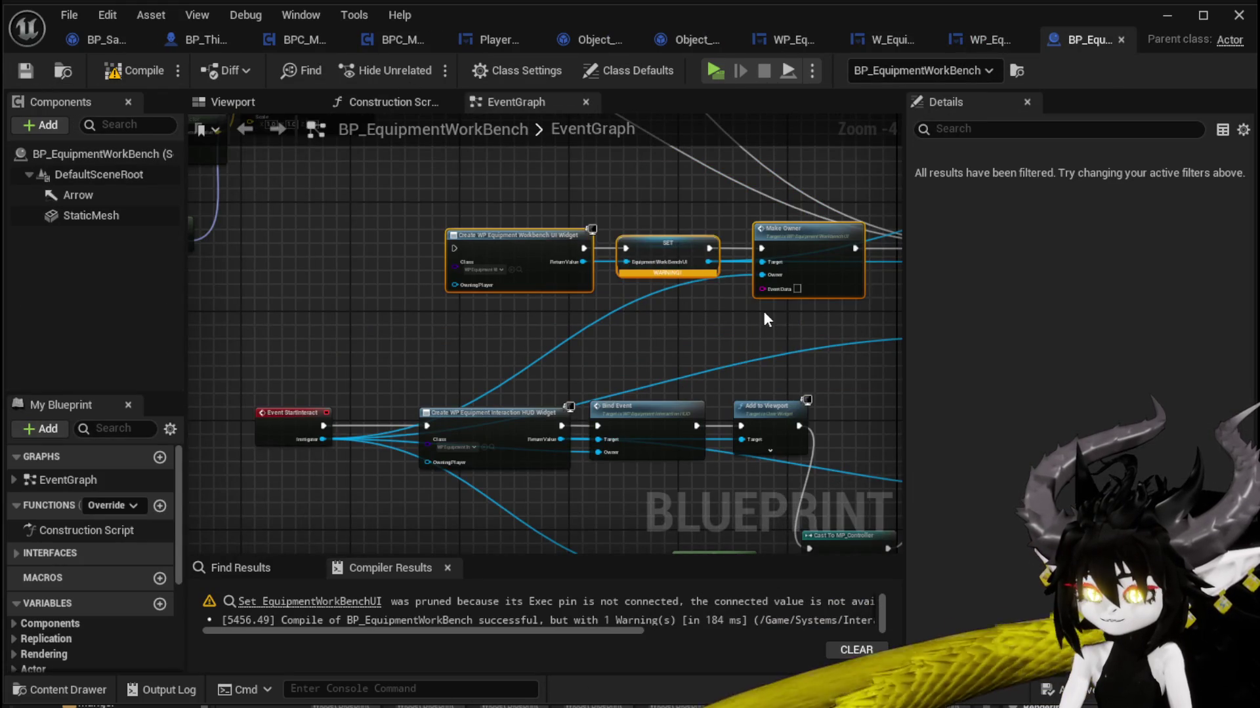
{"action": "scroll", "coordinate": [767, 320], "scroll_direction": "down", "scroll_amount": 3}
{"action": "mouse_move", "coordinate": [523, 285]}
{"action": "left_mouse_down"}
{"action": "mouse_move", "coordinate": [719, 400]}
{"action": "mouse_move", "coordinate": [560, 180]}
{"action": "mouse_move", "coordinate": [462, 180]}
{"action": "left_mouse_up"}
{"action": "left_click", "coordinate": [36, 69]}
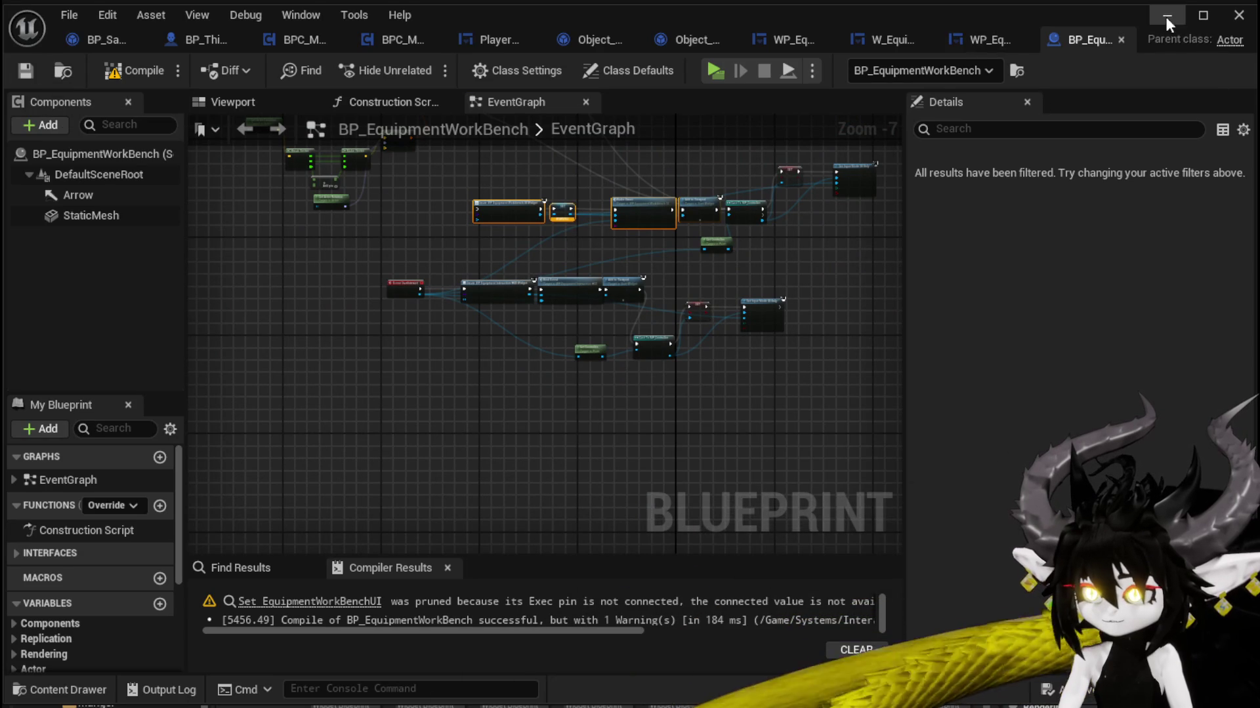
Step: Start a play session, open the workbench with E and choose the Chest slot
{"action": "left_click", "coordinate": [1165, 17]}
{"action": "left_click", "coordinate": [433, 69]}
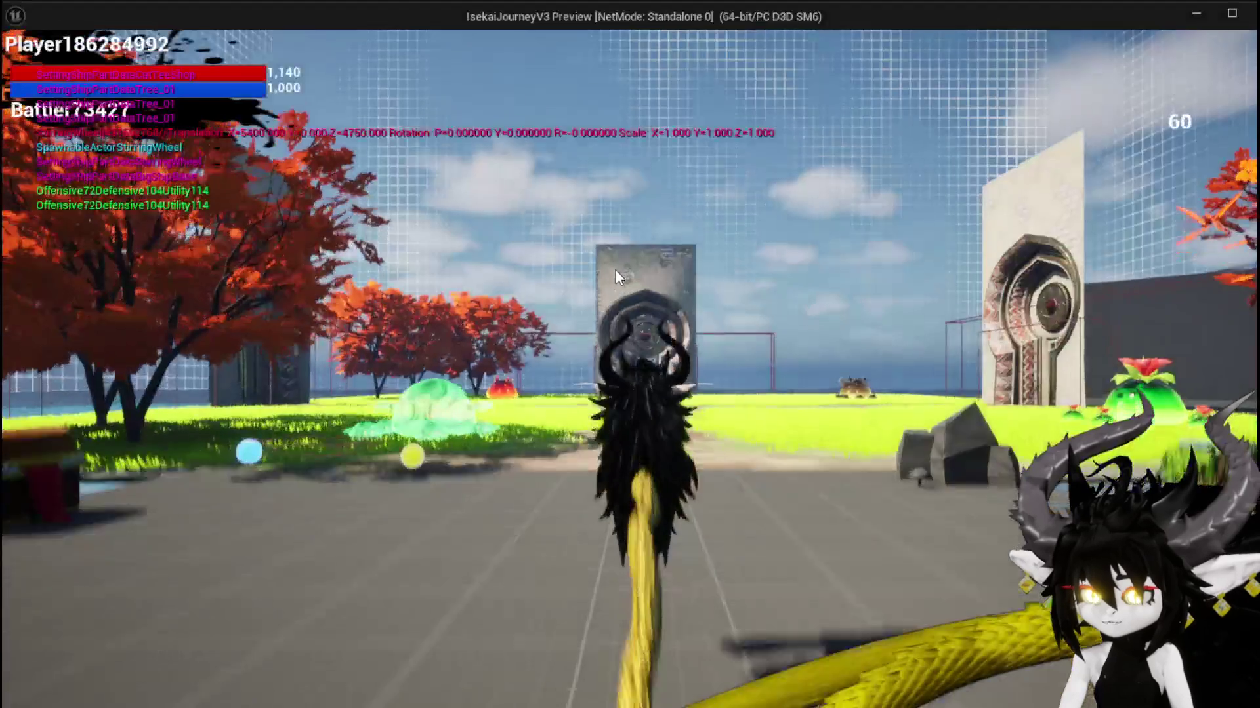
{"action": "key", "text": "e"}
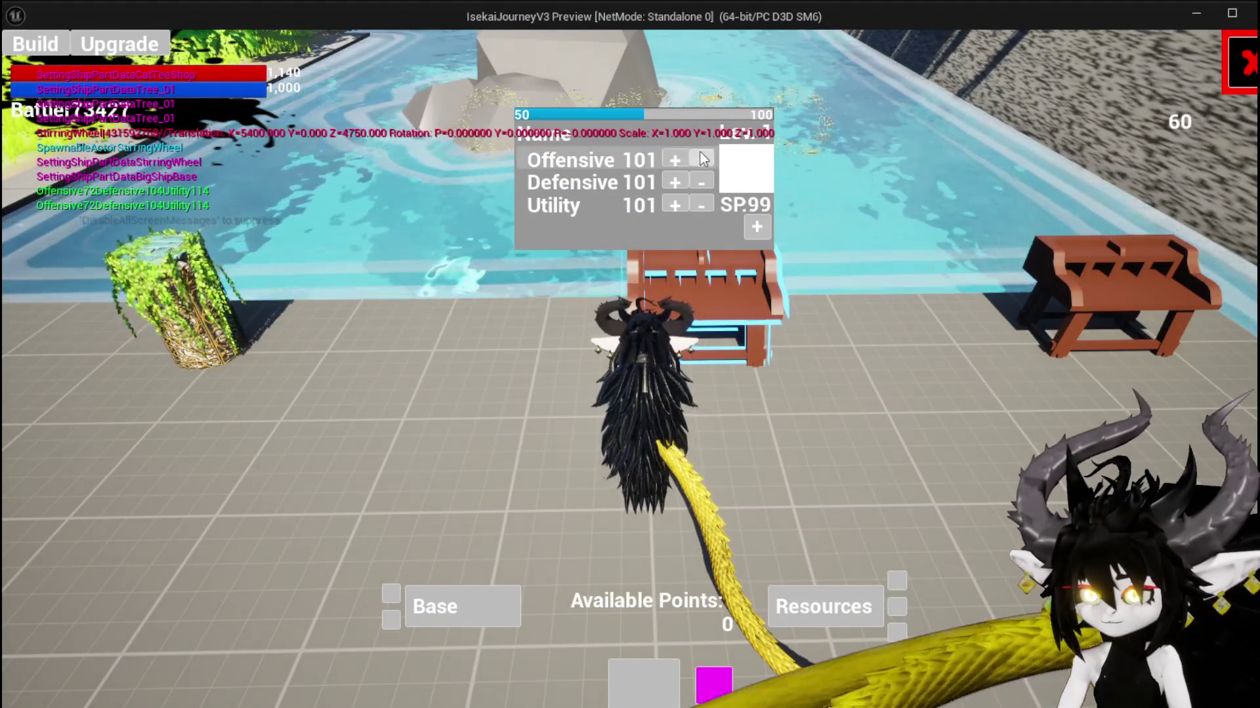
{"action": "left_click", "coordinate": [494, 600]}
{"action": "left_click", "coordinate": [639, 318]}
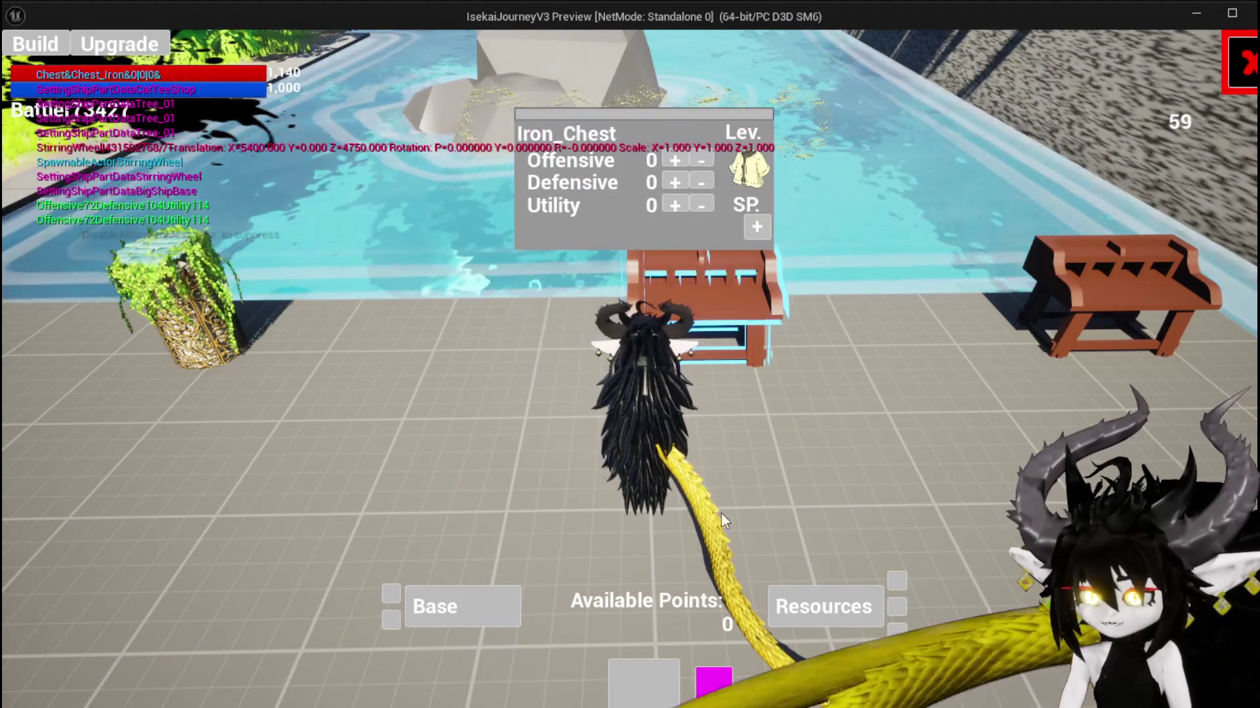
Step: Spend iron ingots, choose the 60-point shape and raise Offensive to 90
{"action": "left_click", "coordinate": [789, 614]}
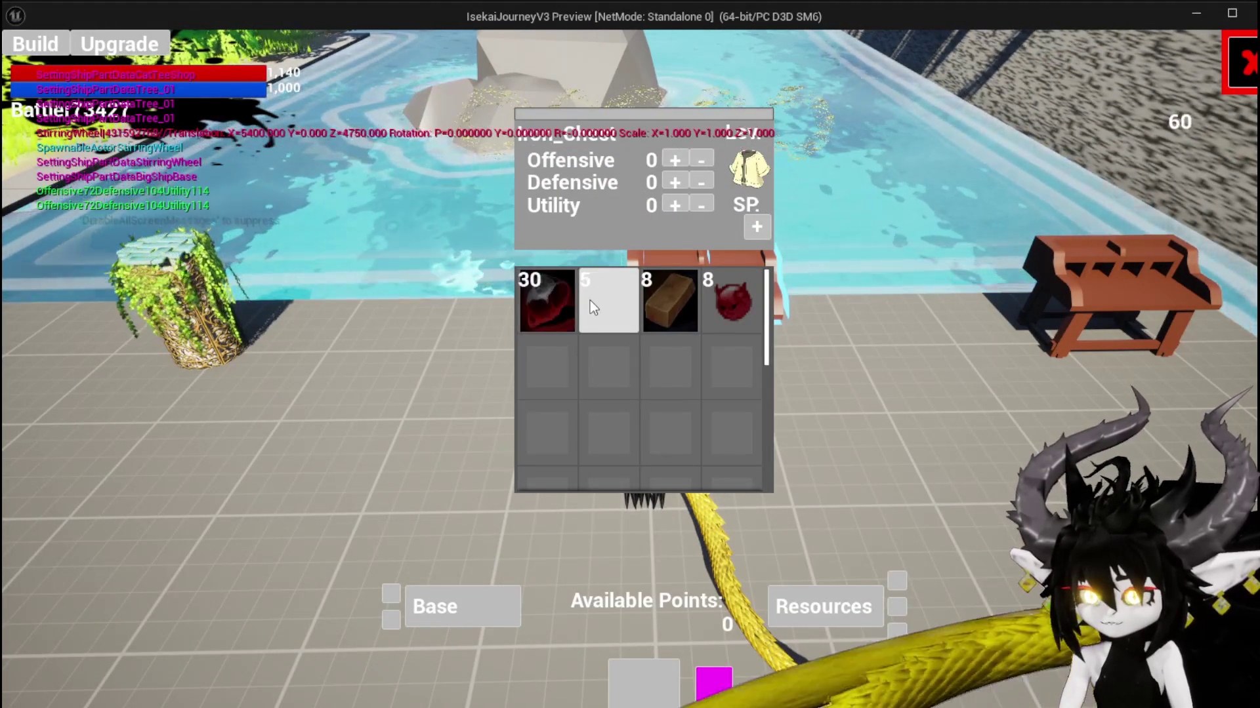
{"action": "left_click", "coordinate": [589, 300]}
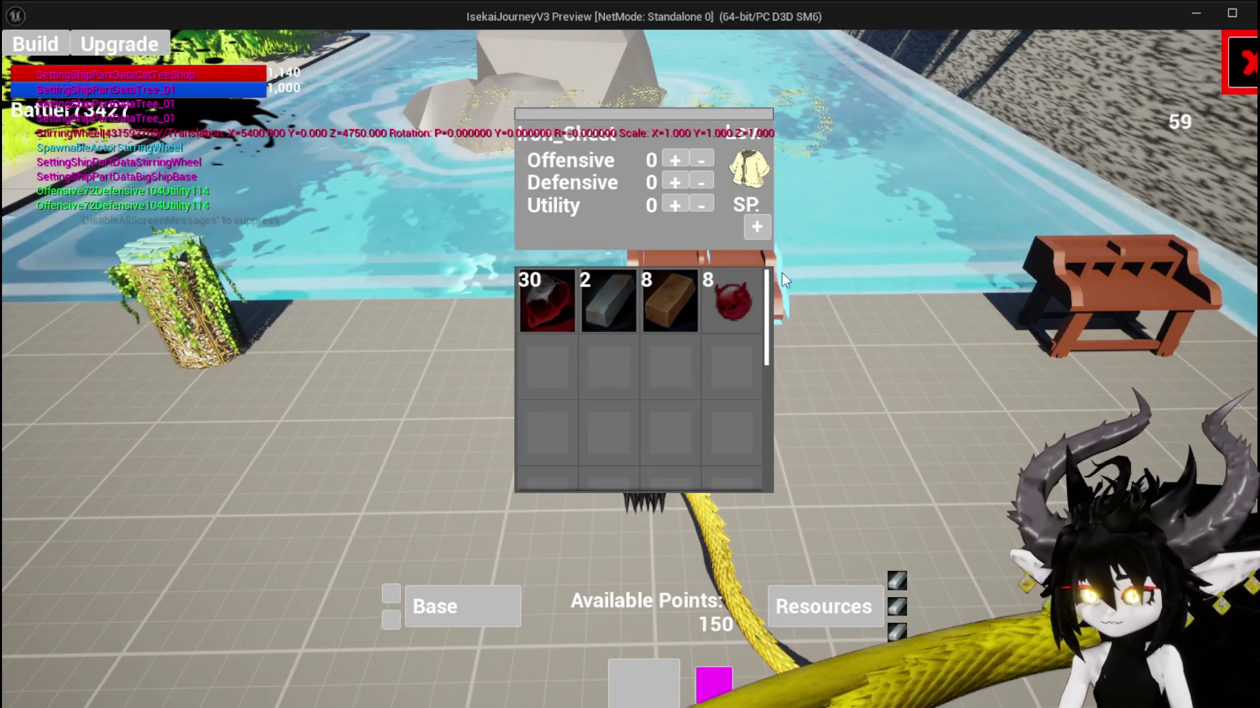
{"action": "left_click", "coordinate": [757, 227]}
{"action": "left_click", "coordinate": [628, 302]}
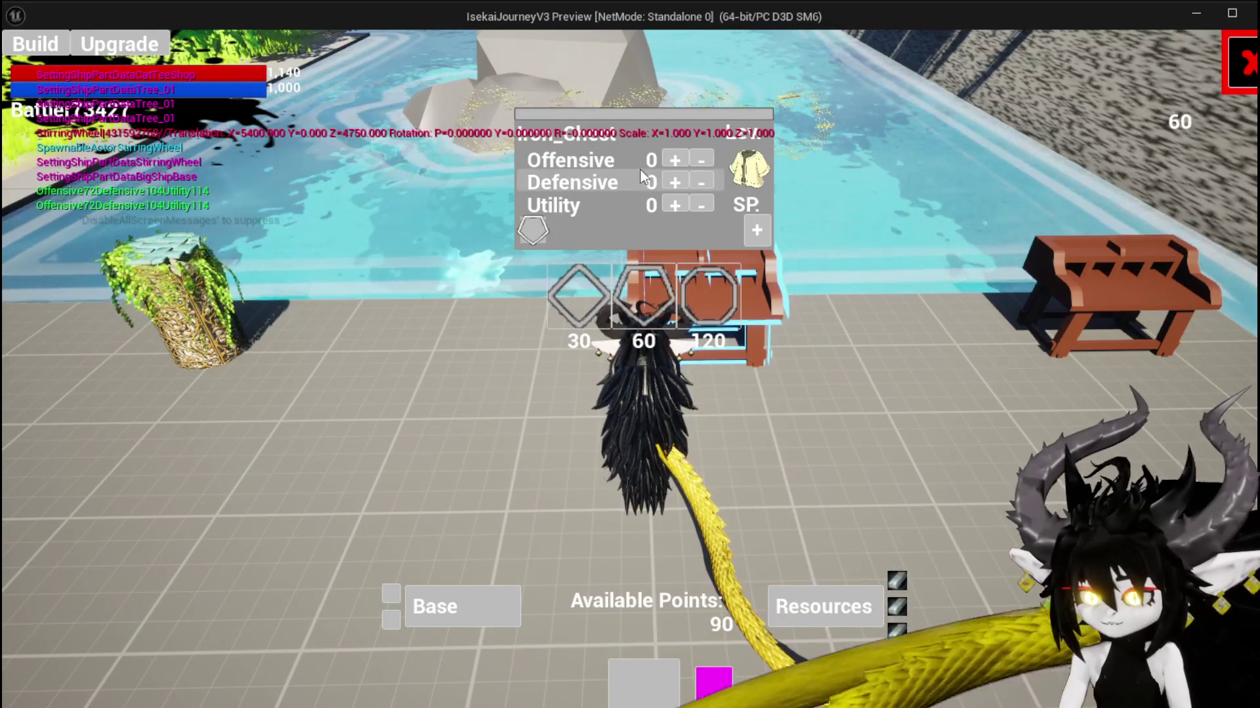
{"action": "left_click", "coordinate": [675, 160]}
{"action": "left_click", "coordinate": [675, 160]}
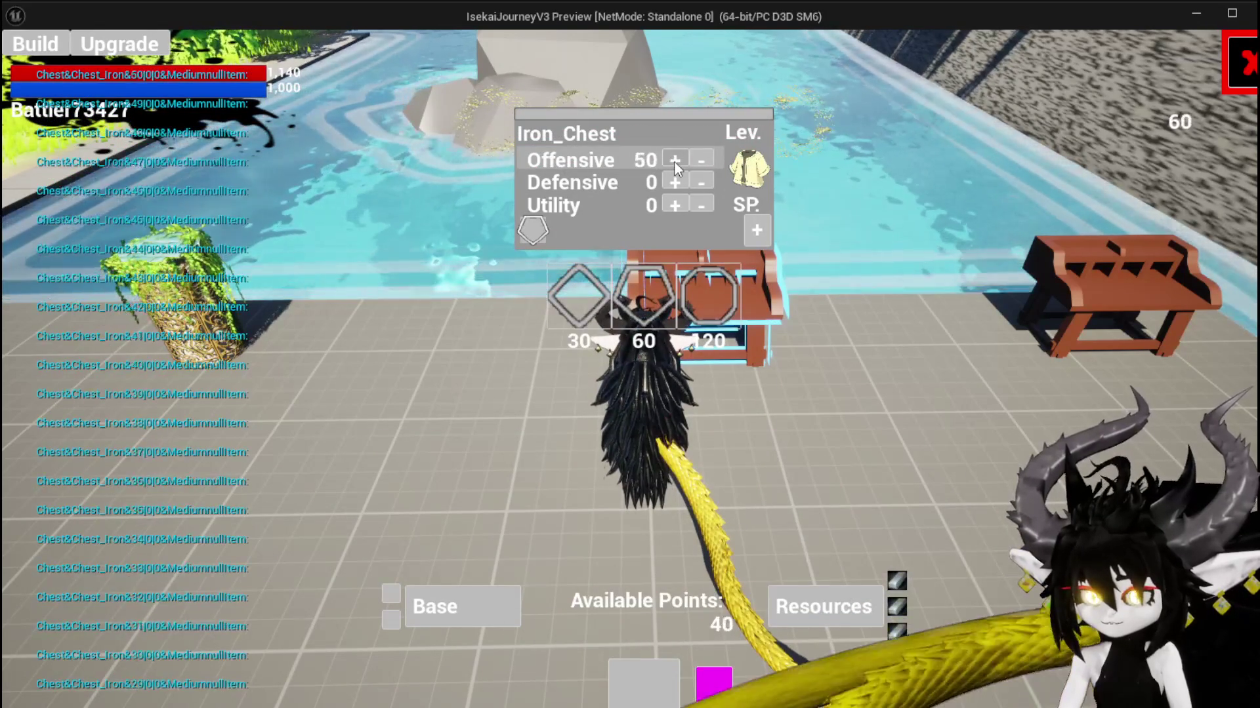
{"action": "left_click", "coordinate": [674, 160]}
{"action": "left_click", "coordinate": [675, 160]}
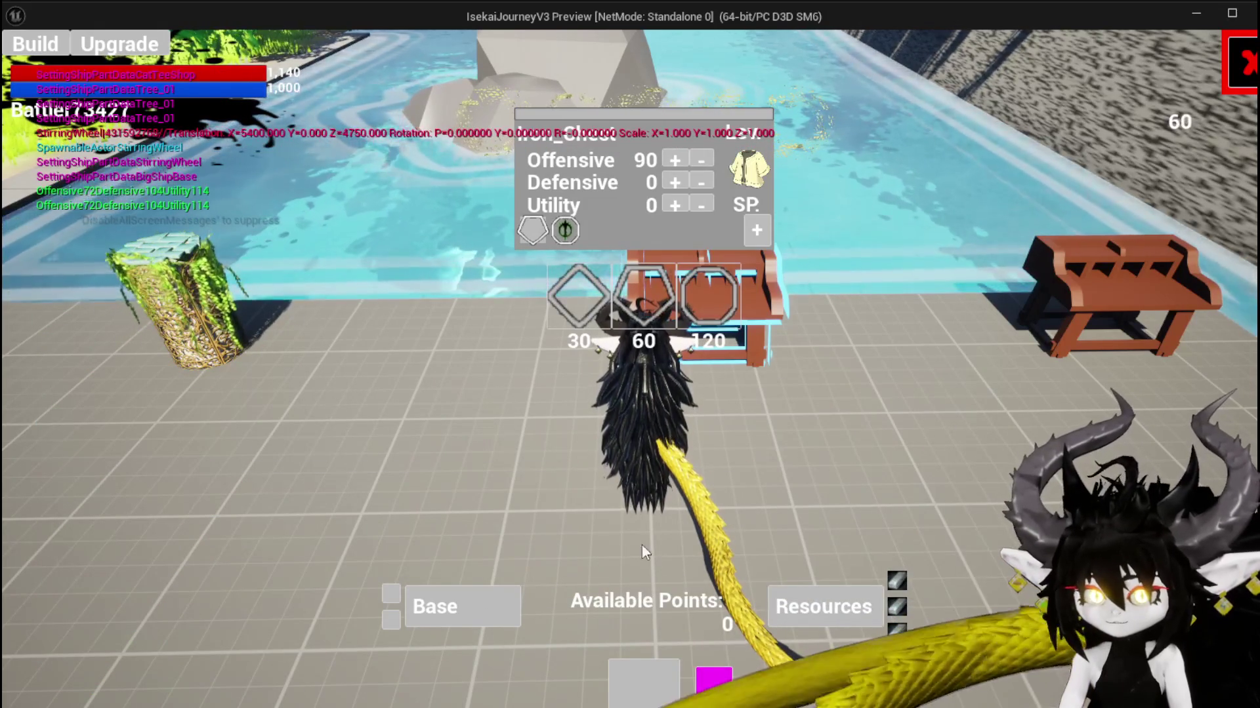
Step: Add three more wheel upgrades to the chest, then end the play session
{"action": "left_click", "coordinate": [714, 685]}
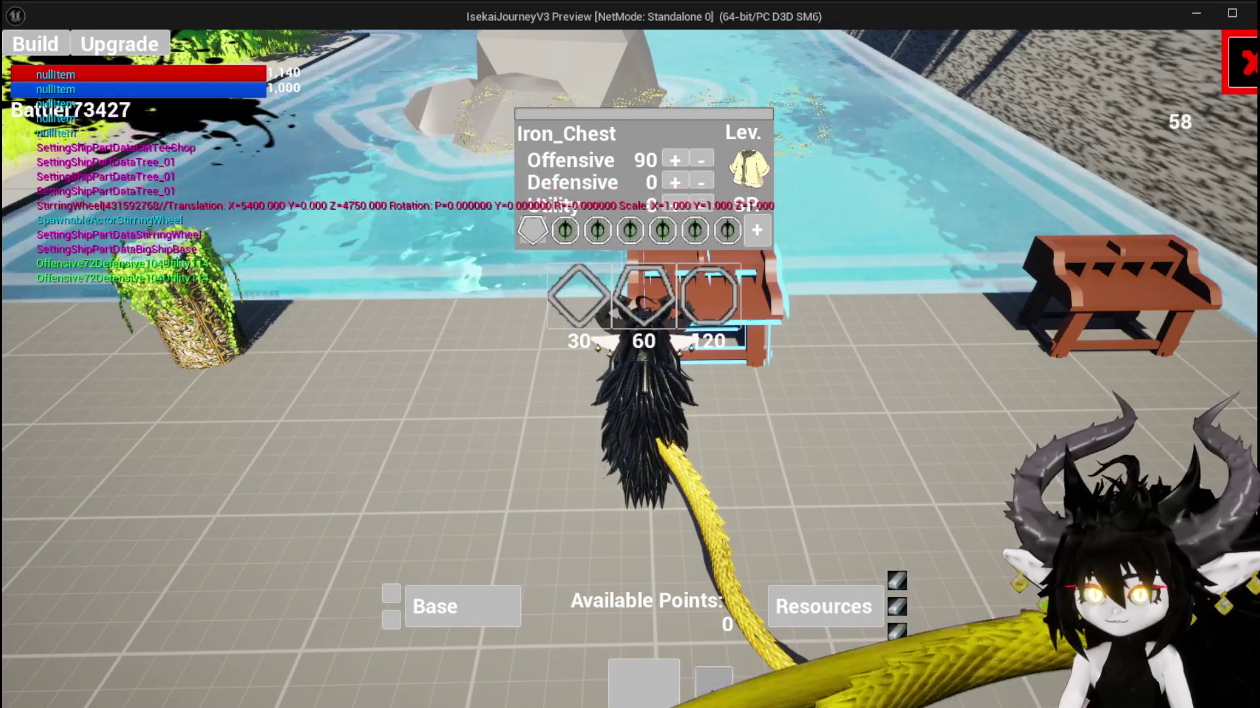
{"action": "left_click", "coordinate": [714, 696]}
{"action": "left_click", "coordinate": [713, 697]}
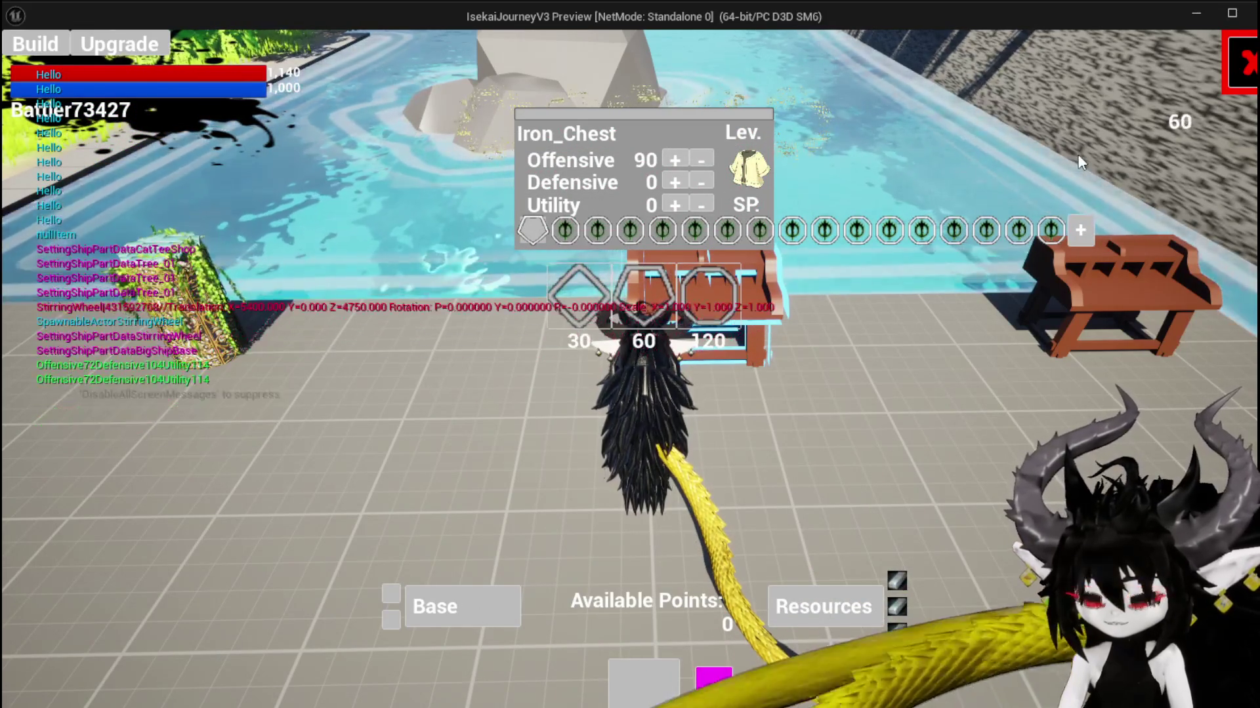
{"action": "key", "text": "Escape"}
{"action": "key", "text": "ctrl+s"}
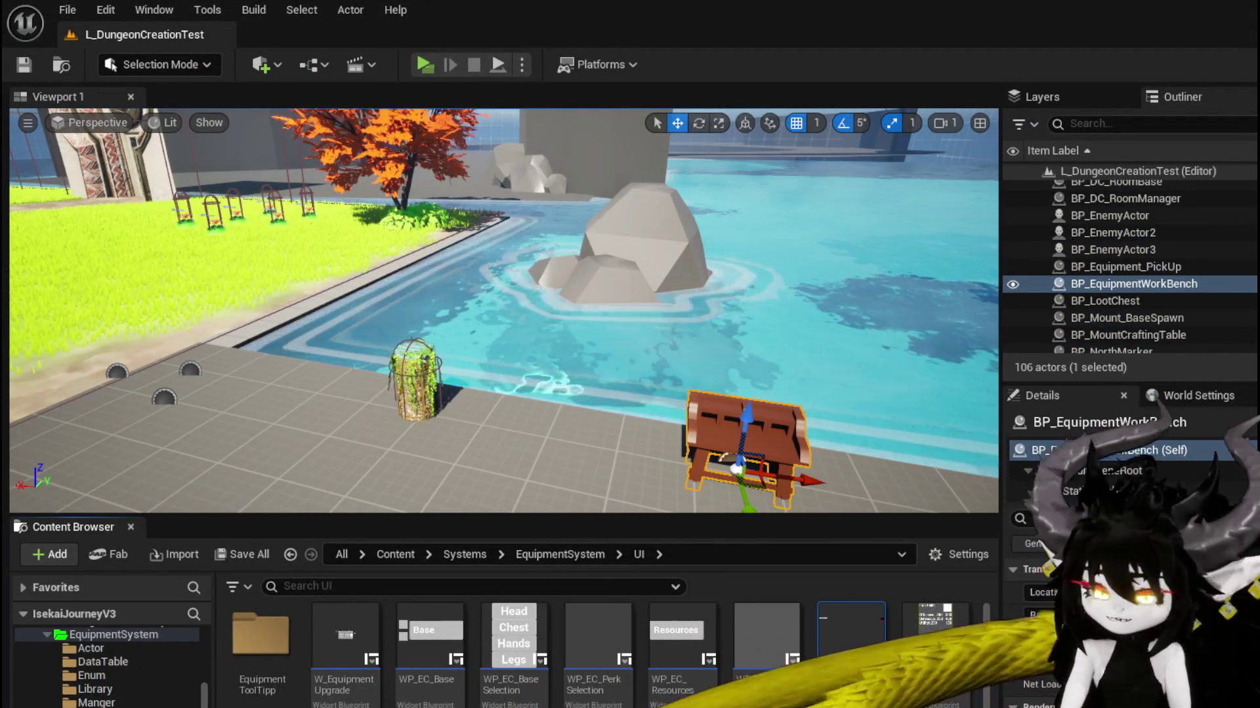
Step: Open the equipment blueprint and bring up the HUD's CreateWidget function graph
{"action": "left_click", "coordinate": [851, 636]}
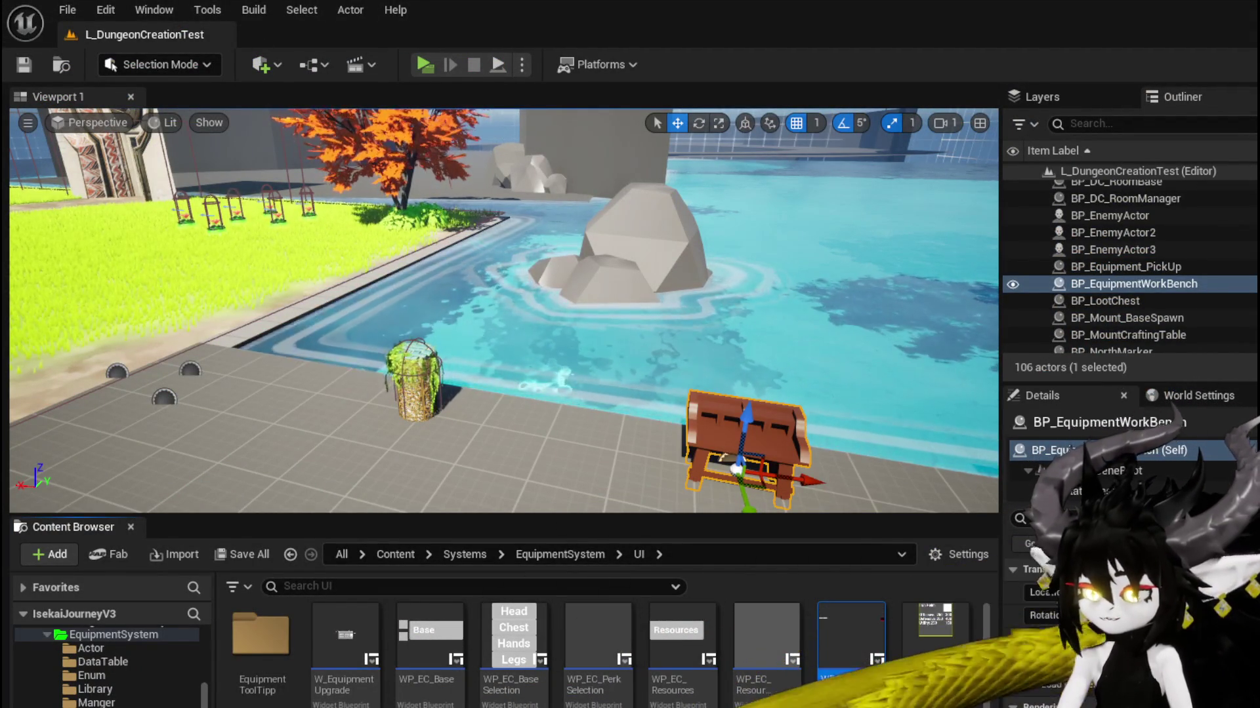
{"action": "key", "text": "ctrl+e"}
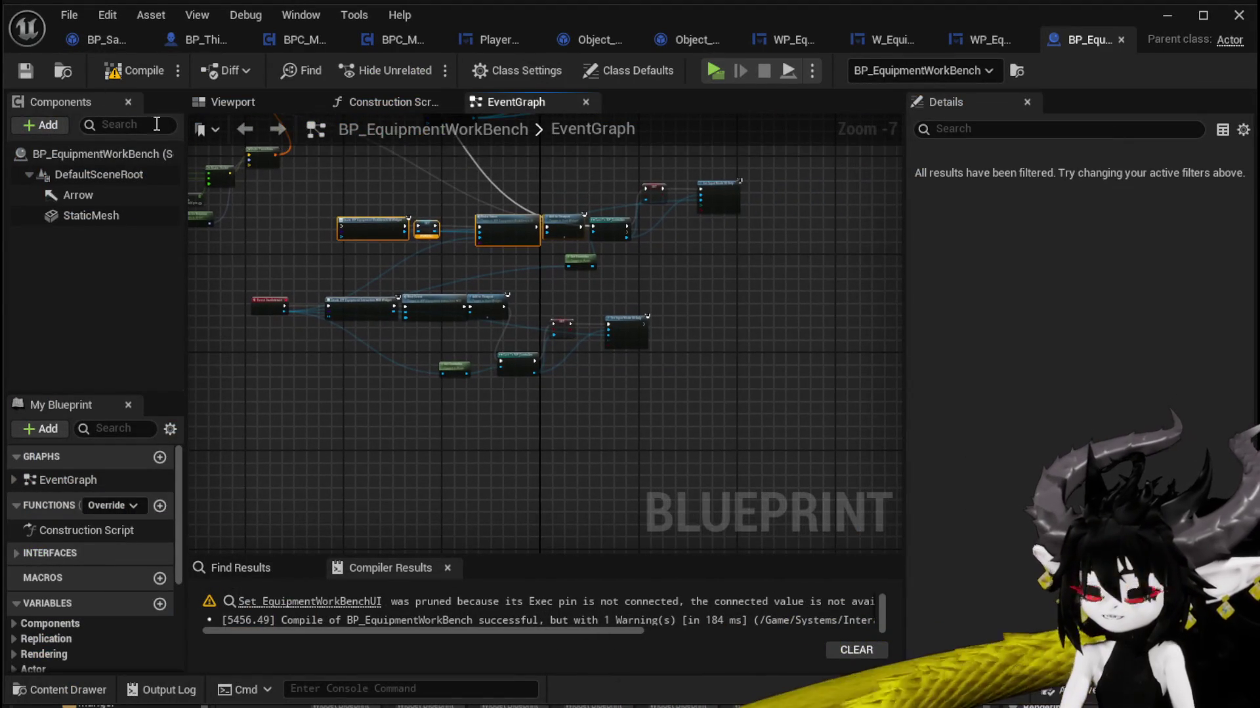
{"action": "left_click", "coordinate": [986, 38]}
{"action": "mouse_move", "coordinate": [782, 247]}
{"action": "left_mouse_down"}
{"action": "mouse_move", "coordinate": [700, 227]}
{"action": "mouse_move", "coordinate": [1018, 238]}
{"action": "left_mouse_up"}
{"action": "left_click_drag", "start_coordinate": [448, 309], "coordinate": [389, 296]}
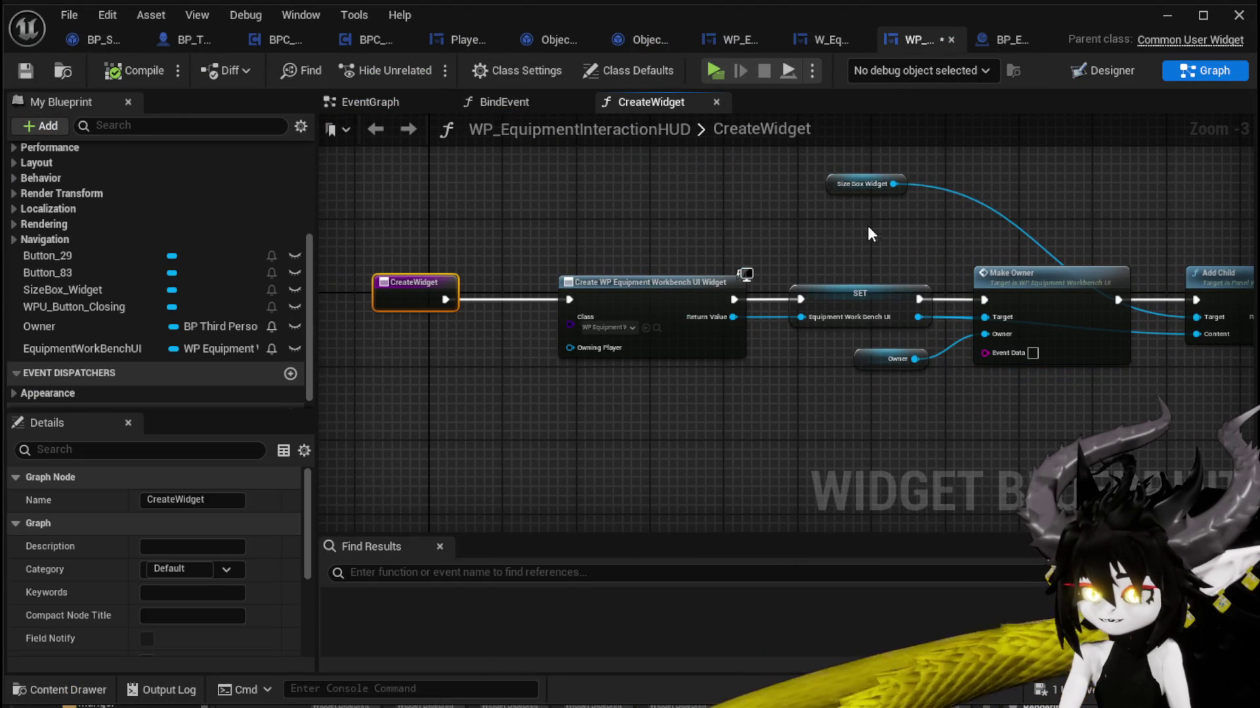
Step: Add a Clear Children node on Size Box Widget, running first after the function entry
{"action": "left_click", "coordinate": [887, 179]}
{"action": "key", "text": "ctrl+v"}
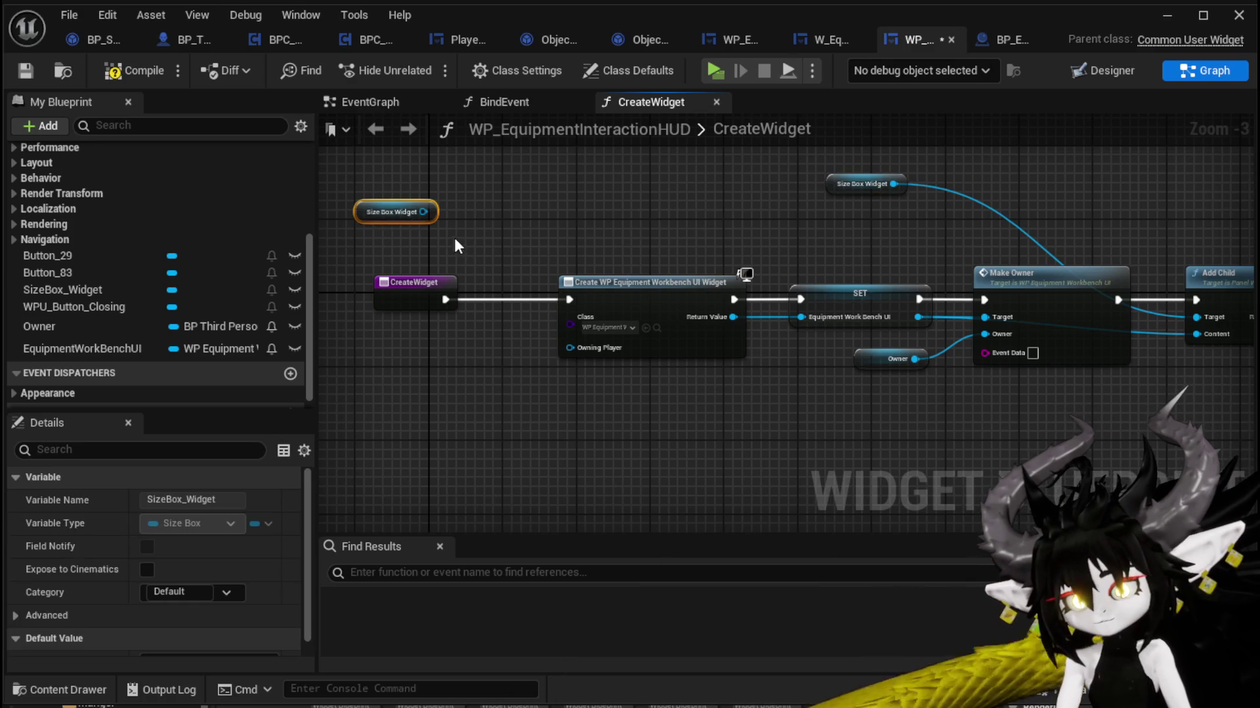
{"action": "mouse_move", "coordinate": [429, 220]}
{"action": "left_mouse_down"}
{"action": "mouse_move", "coordinate": [439, 231]}
{"action": "mouse_move", "coordinate": [511, 224]}
{"action": "left_mouse_up"}
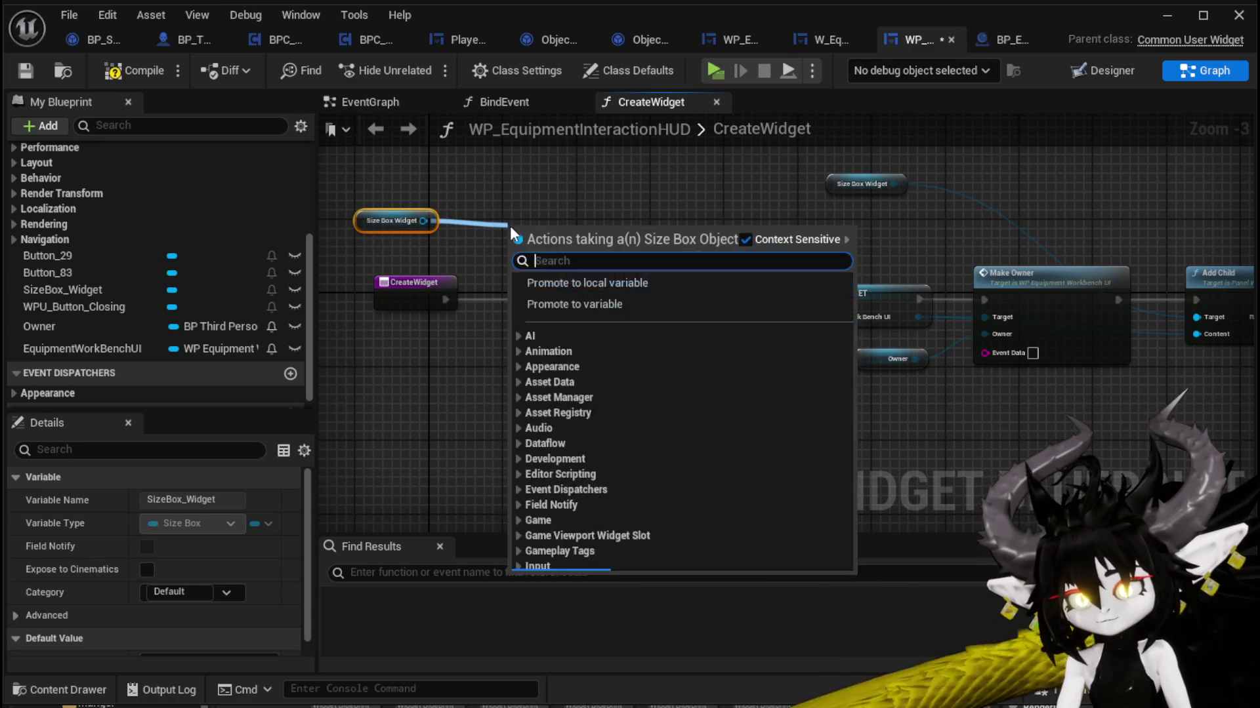
{"action": "type", "text": "Clear"}
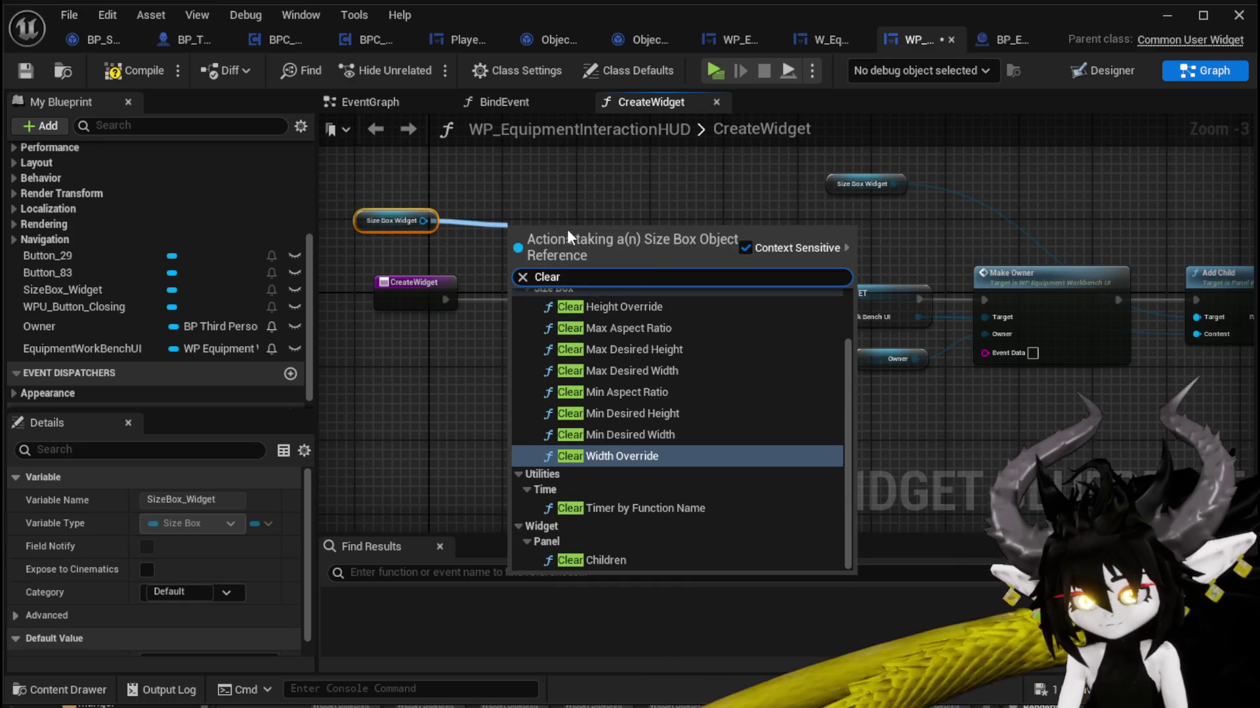
{"action": "left_click", "coordinate": [570, 561]}
{"action": "scroll", "coordinate": [439, 347], "scroll_direction": "up", "scroll_amount": 4}
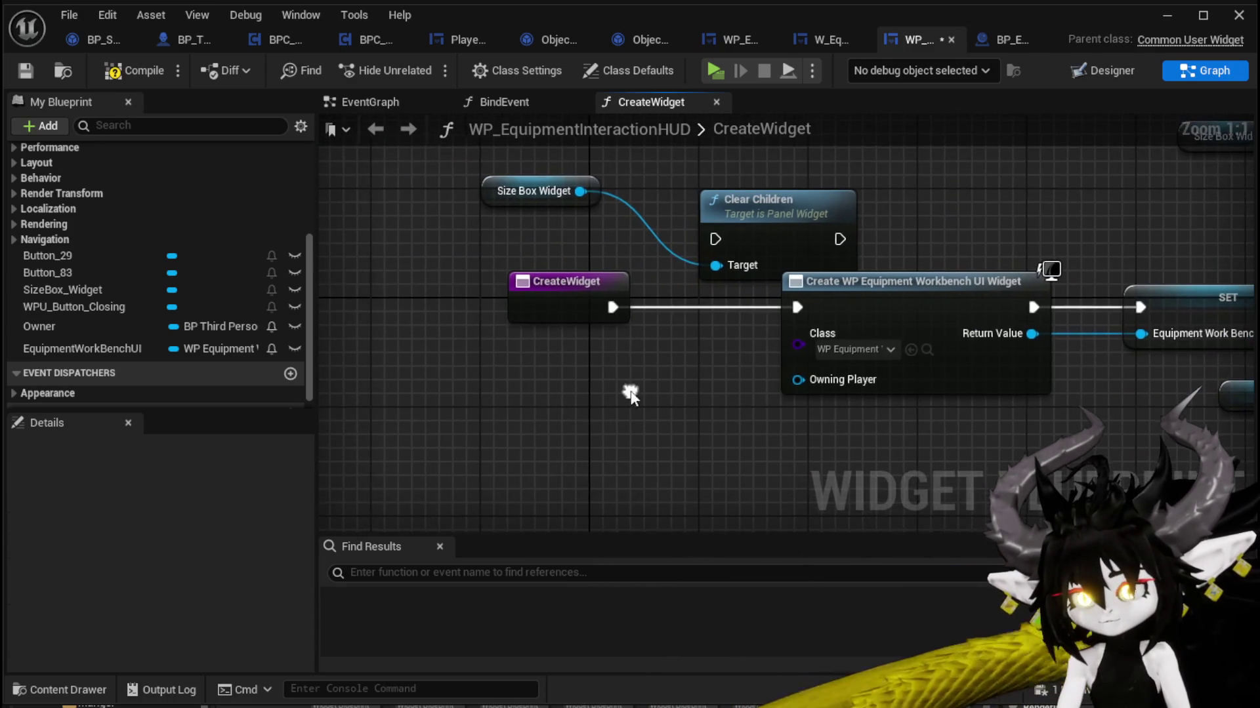
{"action": "left_click", "coordinate": [471, 318]}
{"action": "left_click_drag", "start_coordinate": [775, 254], "coordinate": [680, 309]}
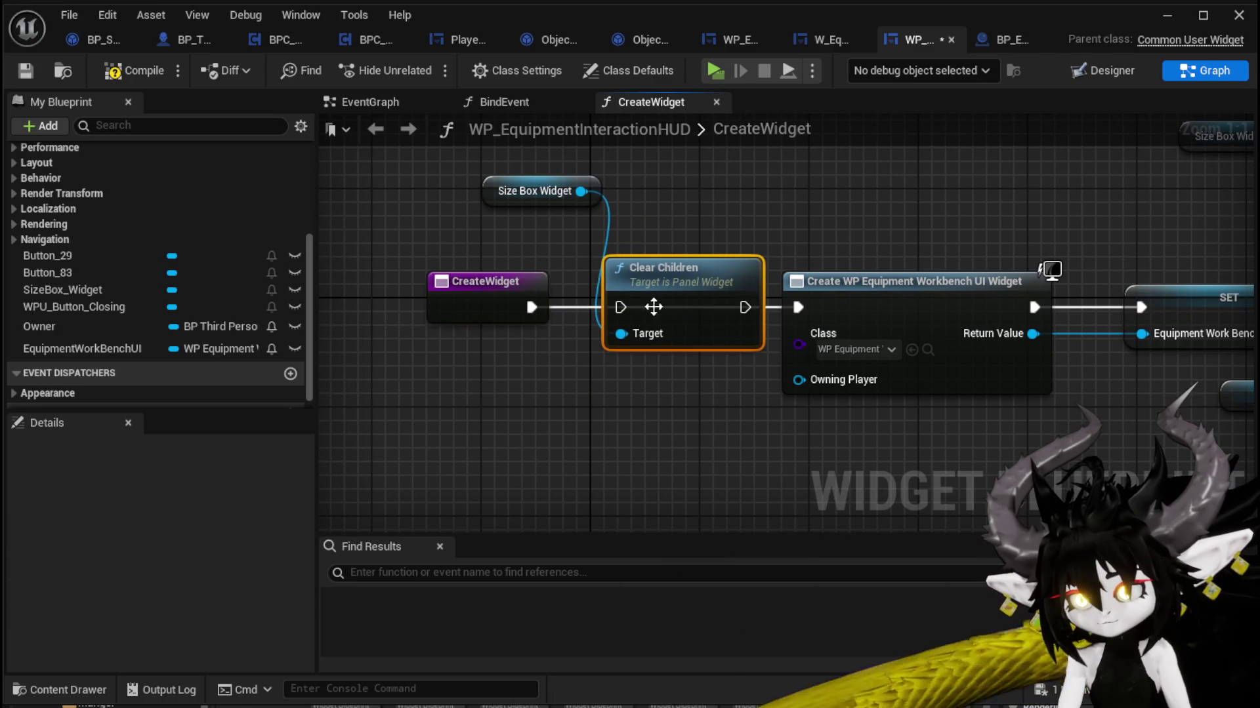
{"action": "left_click_drag", "start_coordinate": [529, 306], "coordinate": [621, 307]}
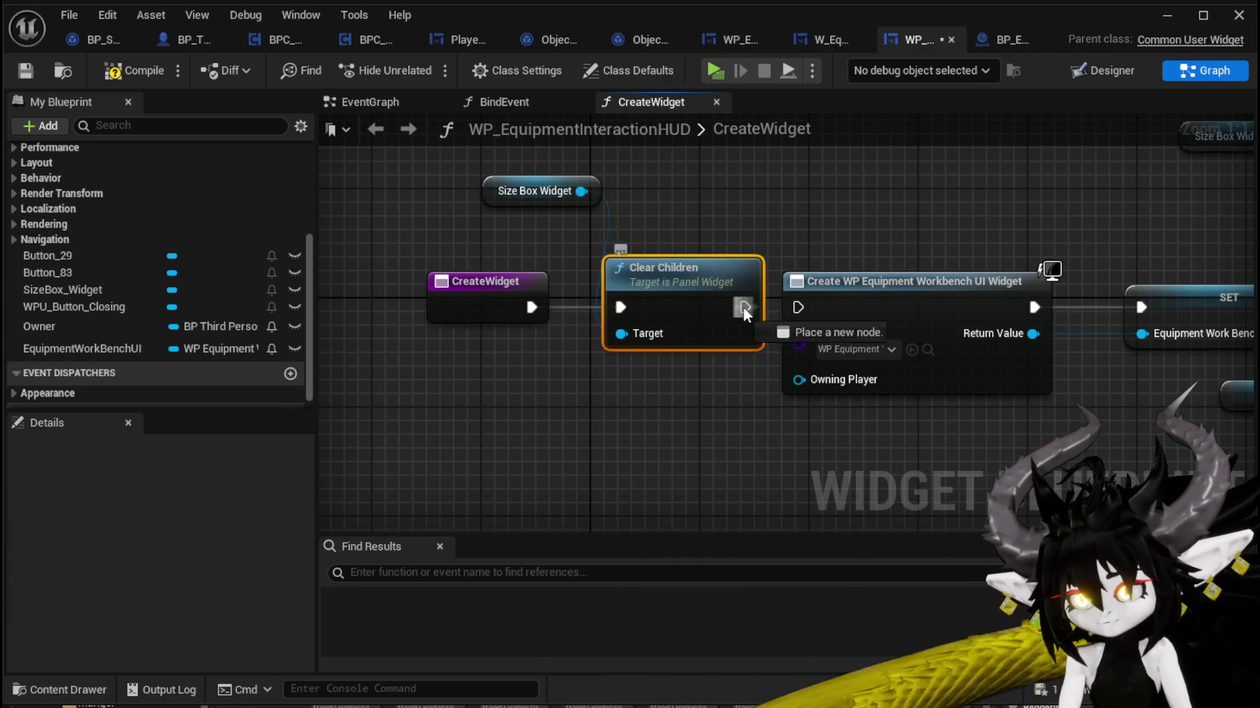
Step: Compile the blueprint and start renaming the function from its entry node's details
{"action": "left_click", "coordinate": [833, 265]}
{"action": "scroll", "coordinate": [787, 221], "scroll_direction": "down", "scroll_amount": 2}
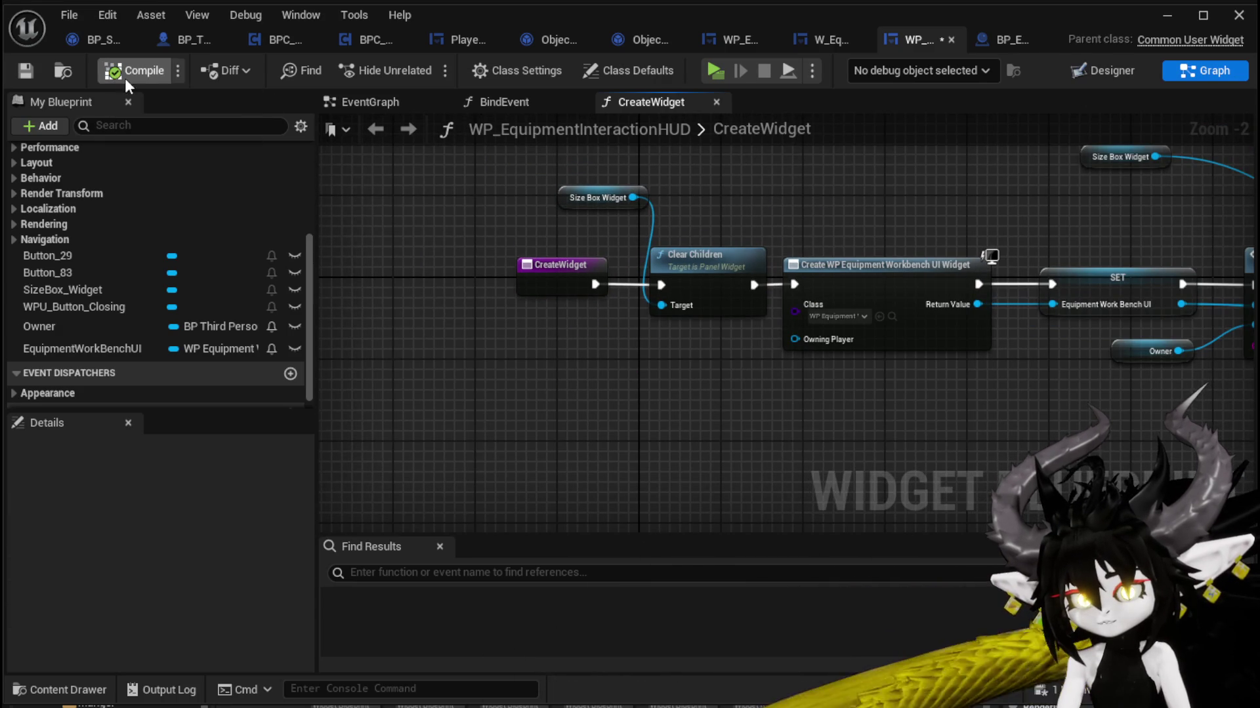
{"action": "left_click", "coordinate": [14, 69]}
{"action": "scroll", "coordinate": [577, 276], "scroll_direction": "up", "scroll_amount": 2}
{"action": "left_click", "coordinate": [557, 282]}
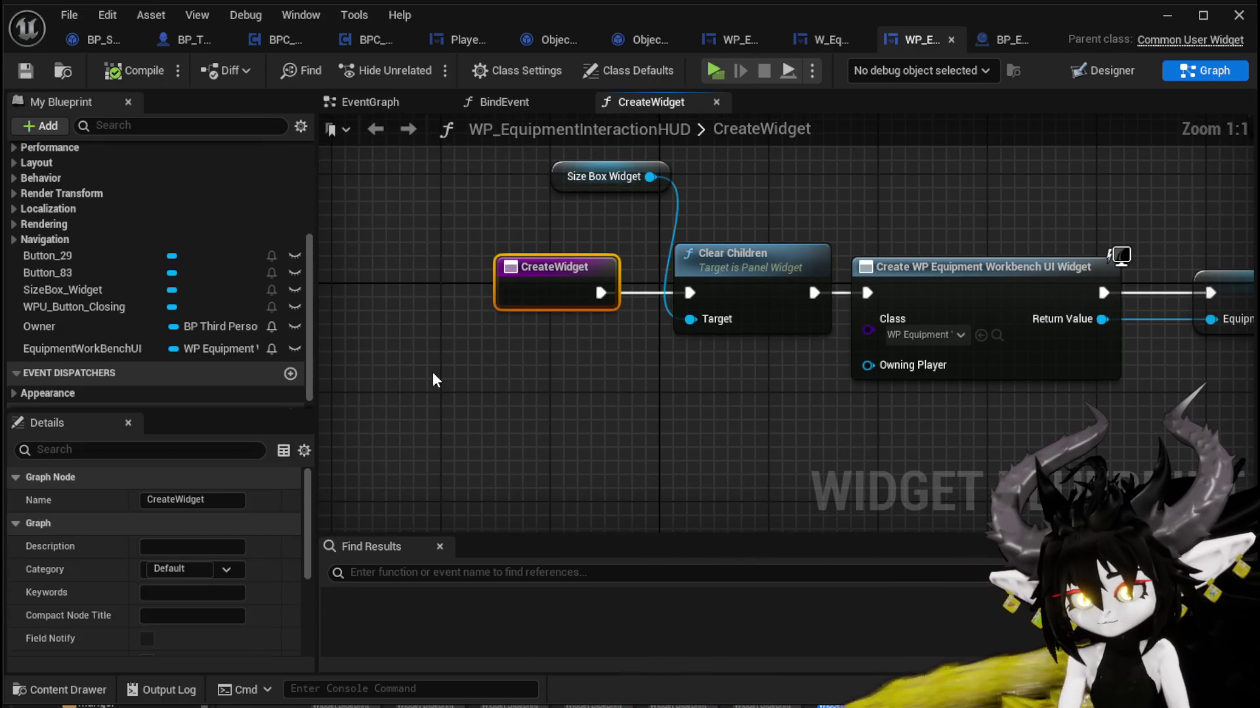
{"action": "left_click", "coordinate": [177, 500]}
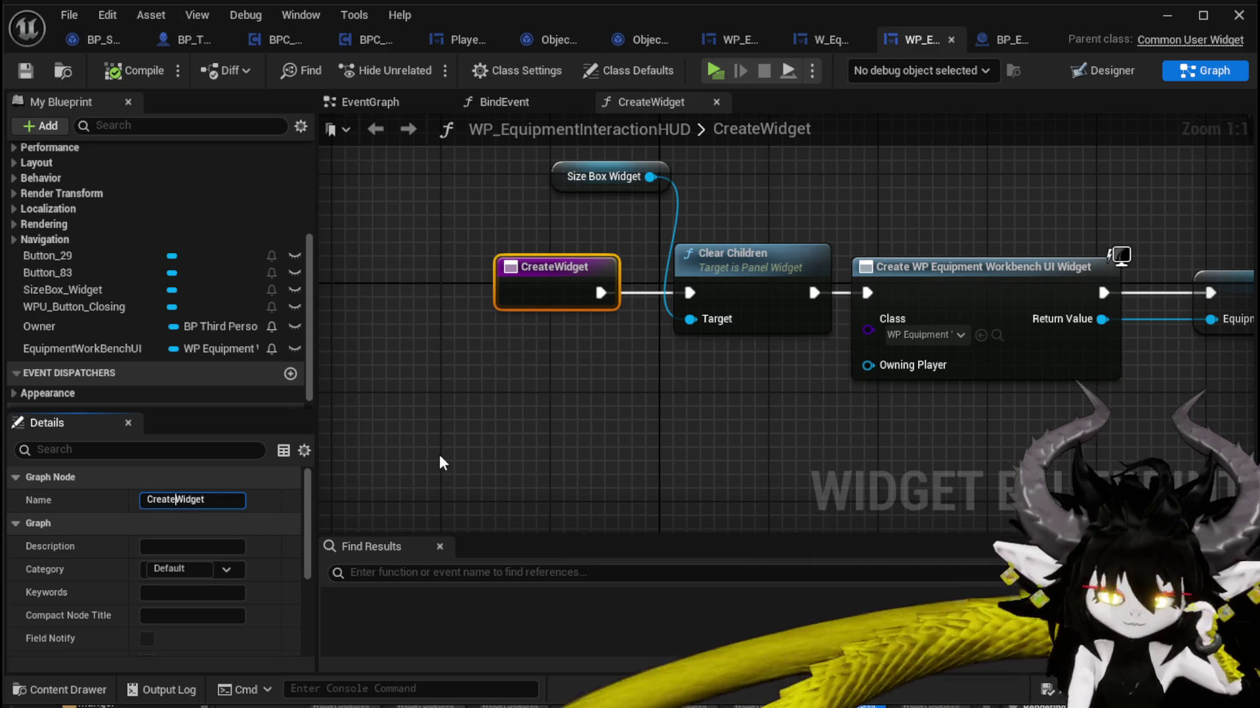
Step: Rename the function to CreateBuildWidget and save the blueprint
{"action": "type", "text": "Build"}
{"action": "key", "text": "Return"}
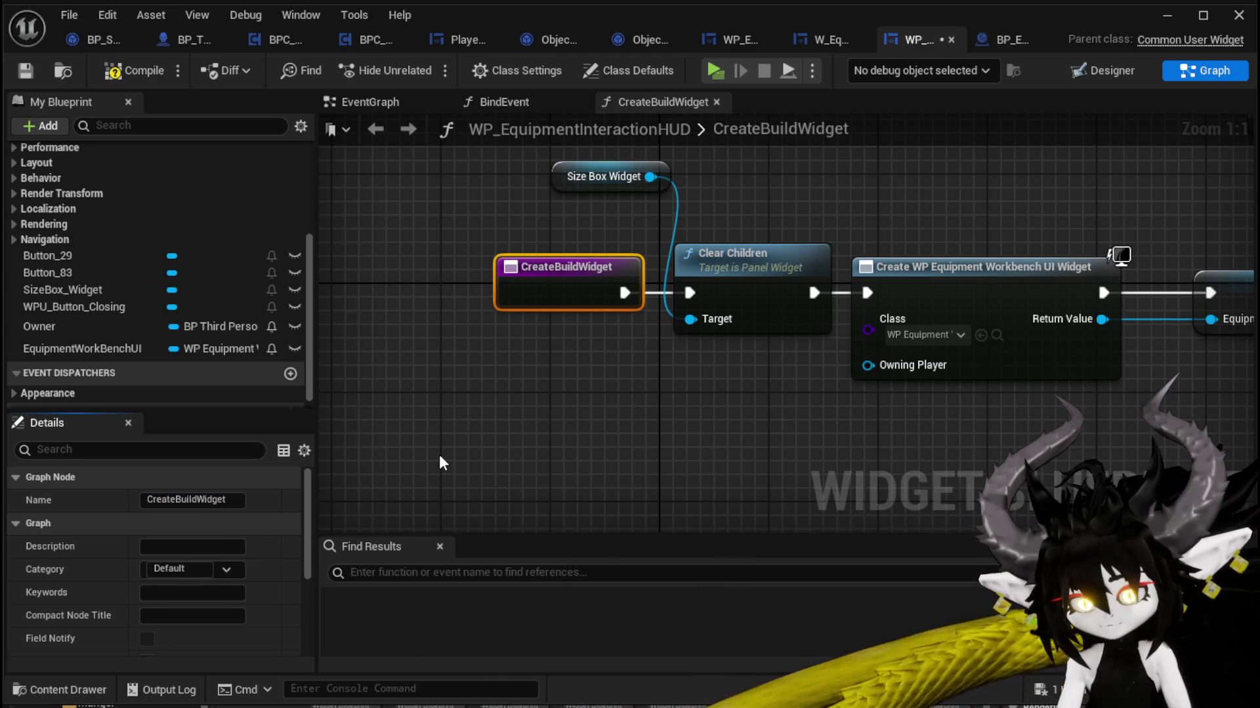
{"action": "left_click", "coordinate": [124, 73]}
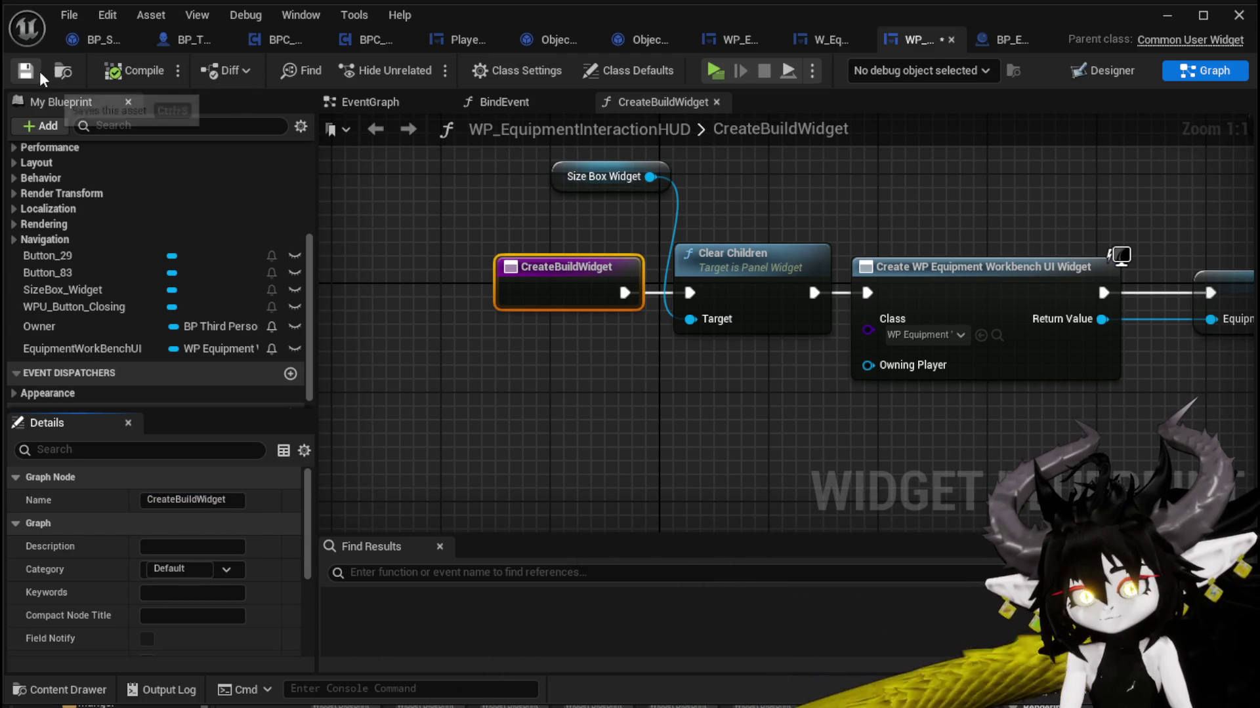
Step: Add a new function named CreateUpgradeWidget and compile
{"action": "scroll", "coordinate": [237, 311], "scroll_direction": "up", "scroll_amount": 5}
{"action": "scroll", "coordinate": [237, 311], "scroll_direction": "up", "scroll_amount": 3}
{"action": "left_click", "coordinate": [290, 203]}
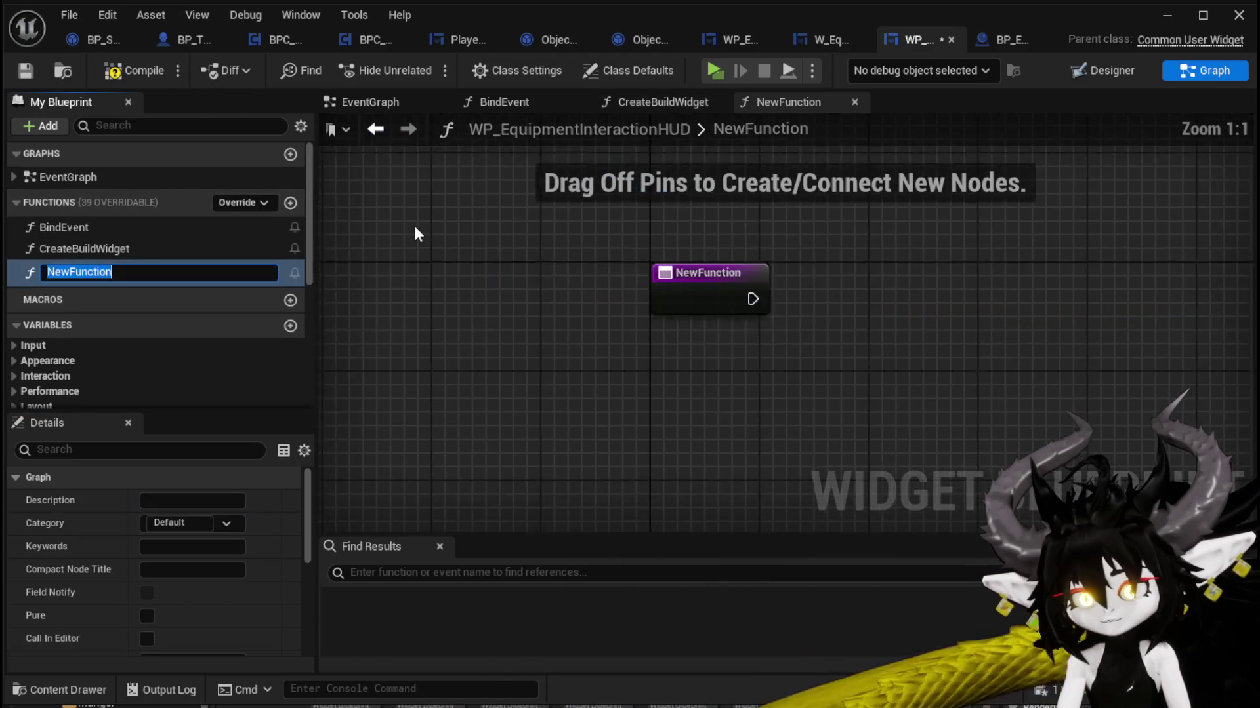
{"action": "type", "text": "CreateU"}
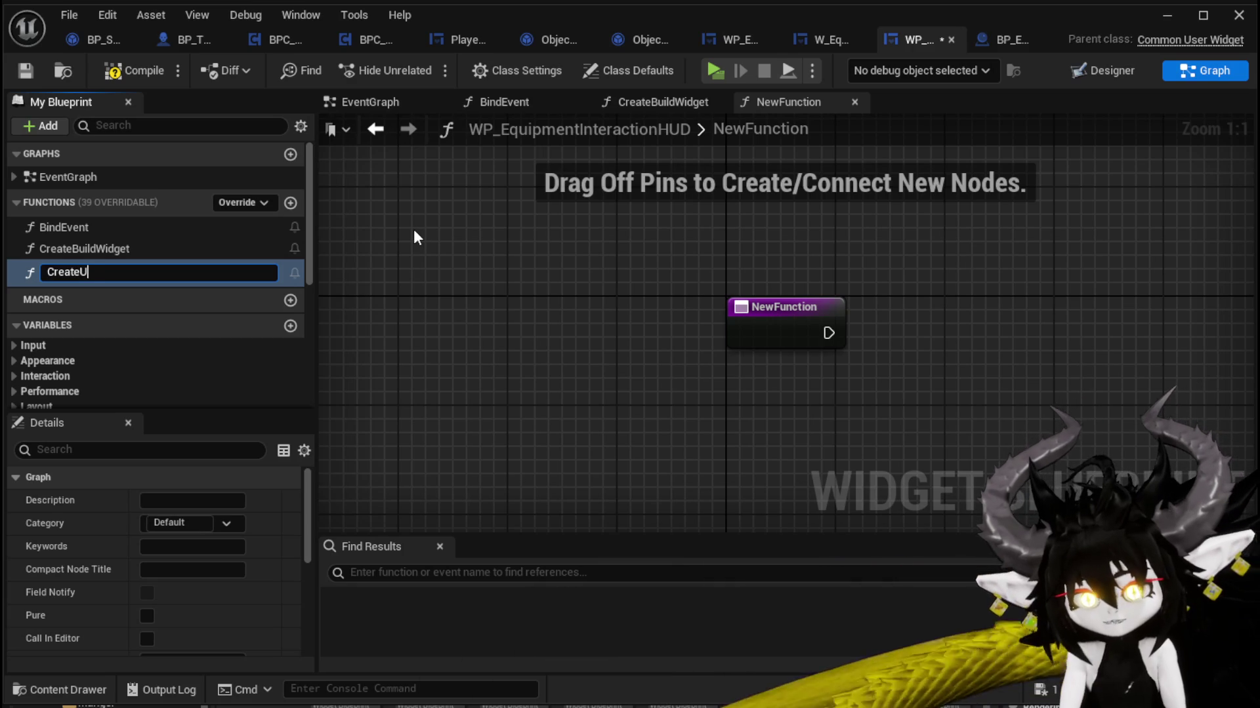
{"action": "type", "text": "pgradeWid"}
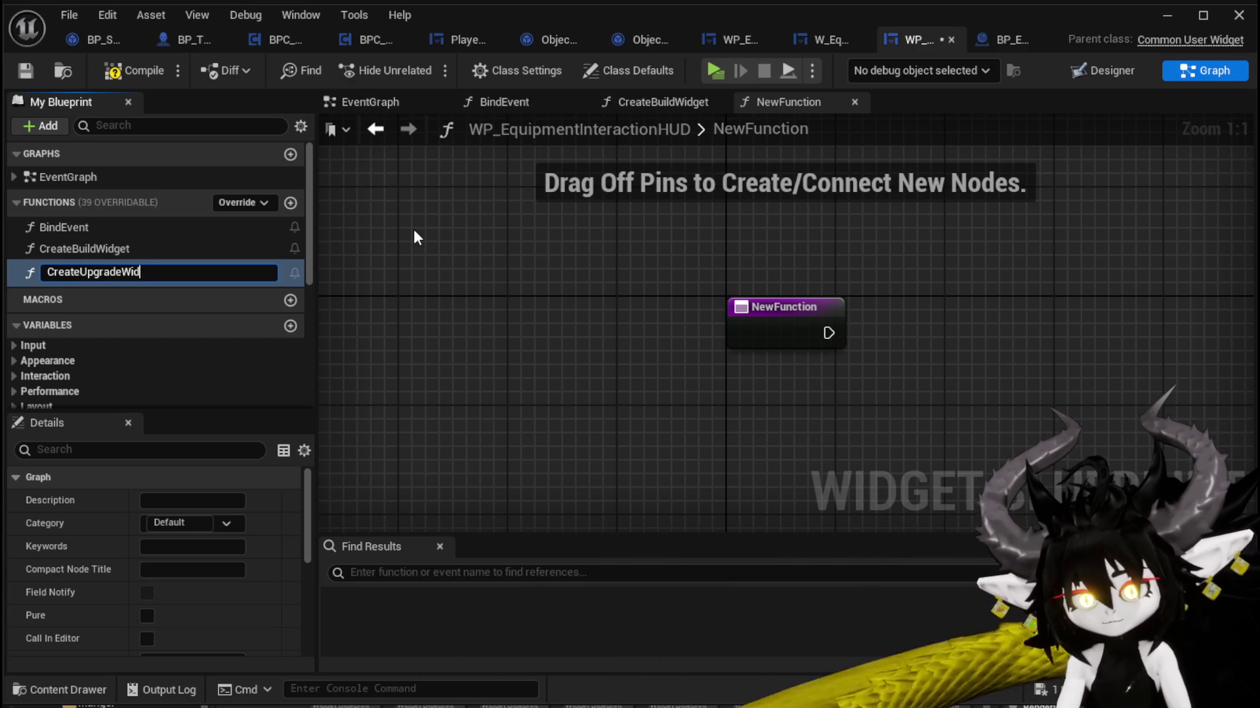
{"action": "type", "text": "get"}
{"action": "key", "text": "Return"}
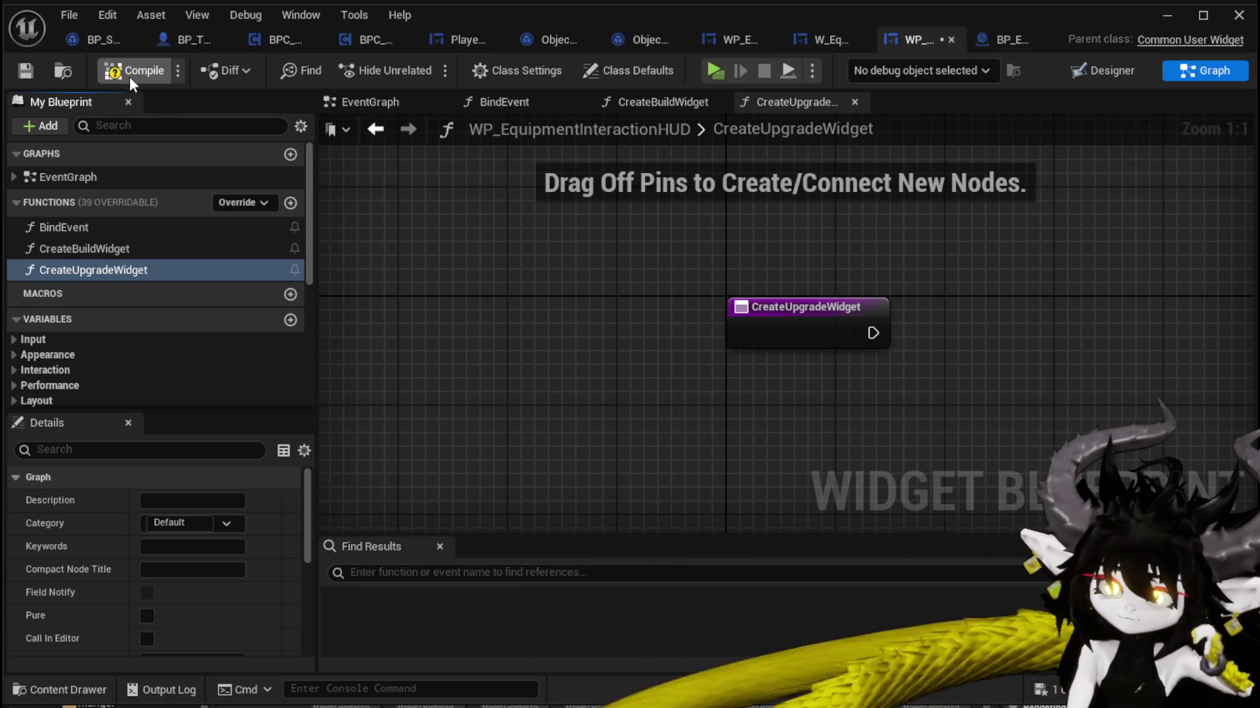
{"action": "left_click", "coordinate": [128, 76]}
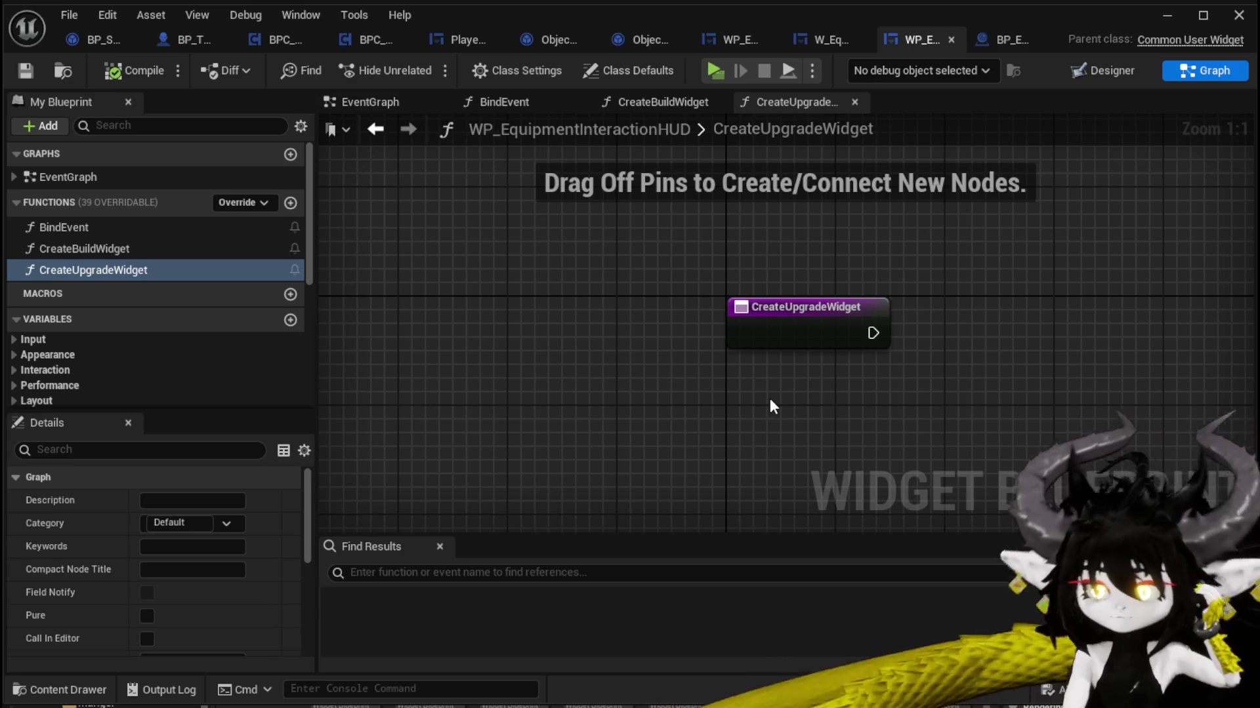
Step: Copy CreateBuildWidget's node chain into CreateUpgradeWidget and wire the entry to Clear Children
{"action": "double_click", "coordinate": [133, 250]}
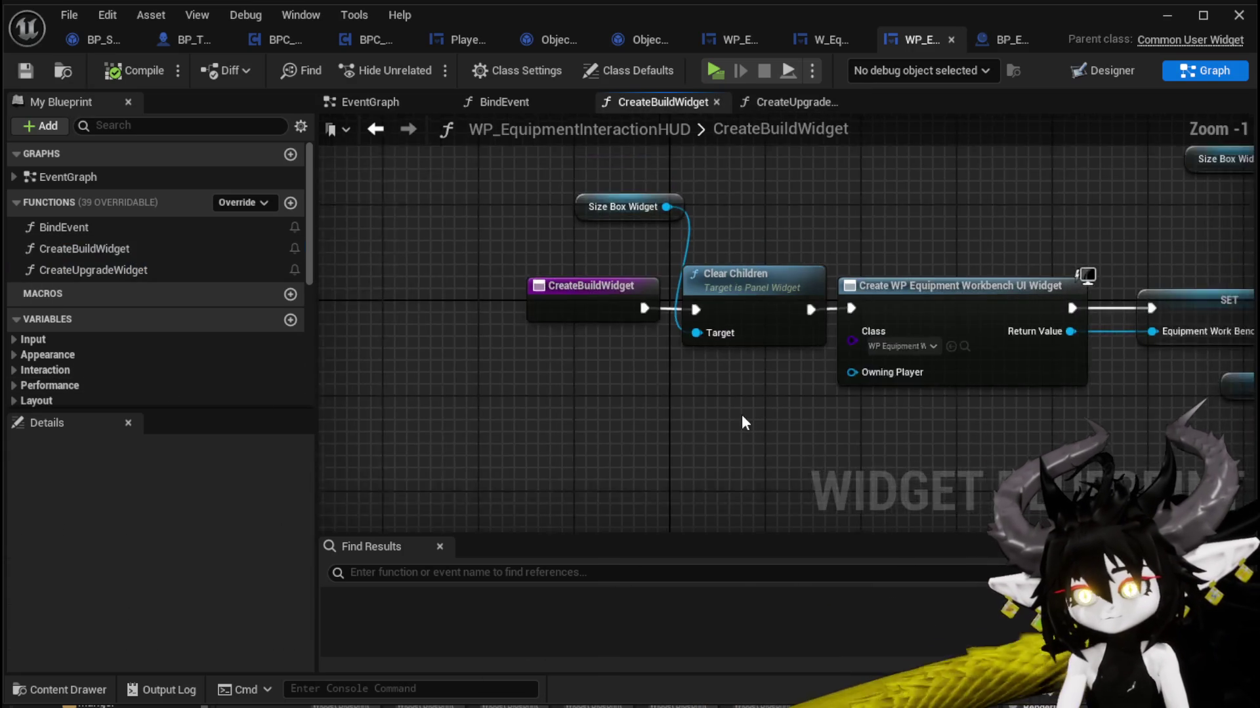
{"action": "left_click", "coordinate": [435, 278]}
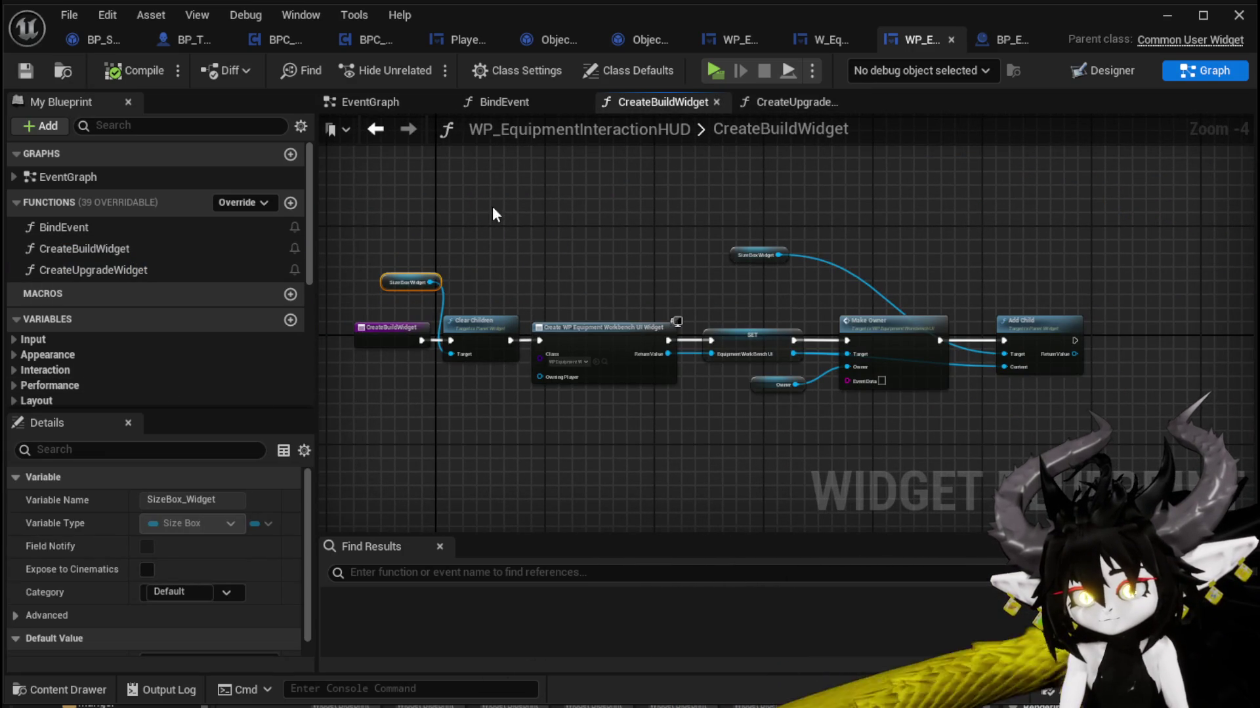
{"action": "left_click_drag", "start_coordinate": [979, 467], "coordinate": [1004, 463]}
{"action": "left_click", "coordinate": [113, 256]}
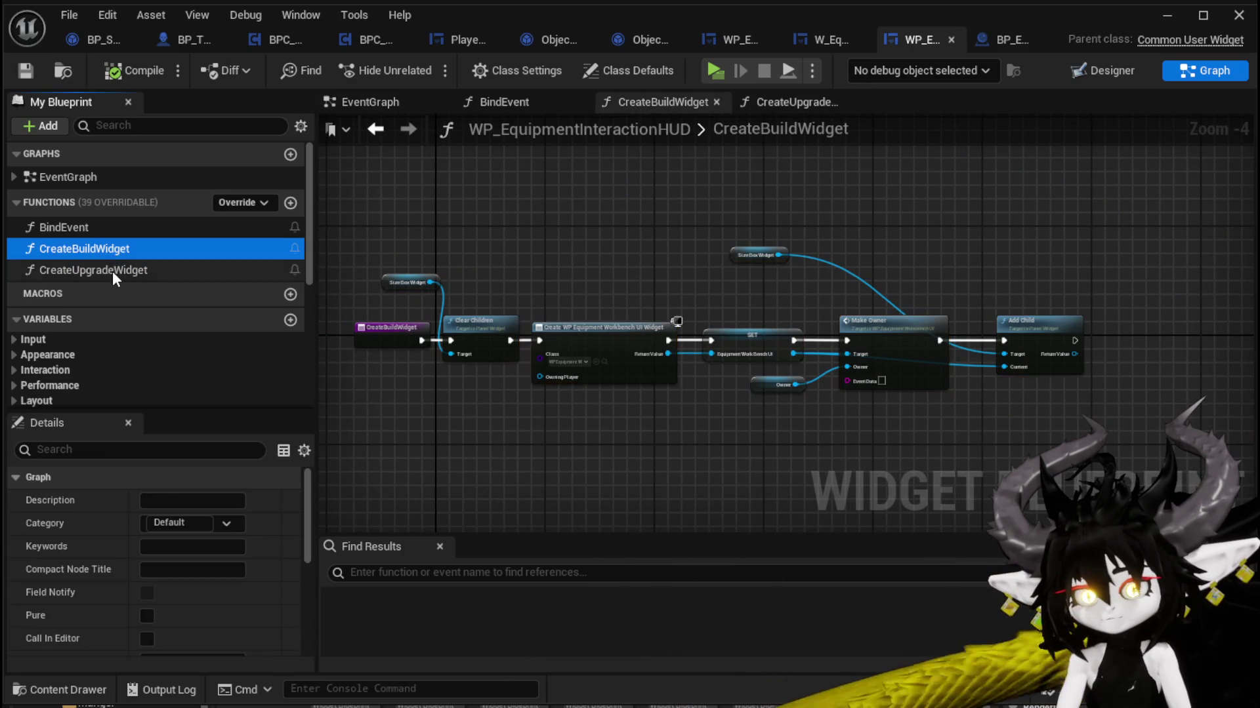
{"action": "double_click", "coordinate": [112, 272]}
{"action": "key", "text": "ctrl+v"}
{"action": "mouse_move", "coordinate": [709, 319]}
{"action": "left_mouse_down"}
{"action": "mouse_move", "coordinate": [879, 314]}
{"action": "mouse_move", "coordinate": [864, 319]}
{"action": "left_mouse_up"}
{"action": "left_click_drag", "start_coordinate": [564, 310], "coordinate": [659, 321]}
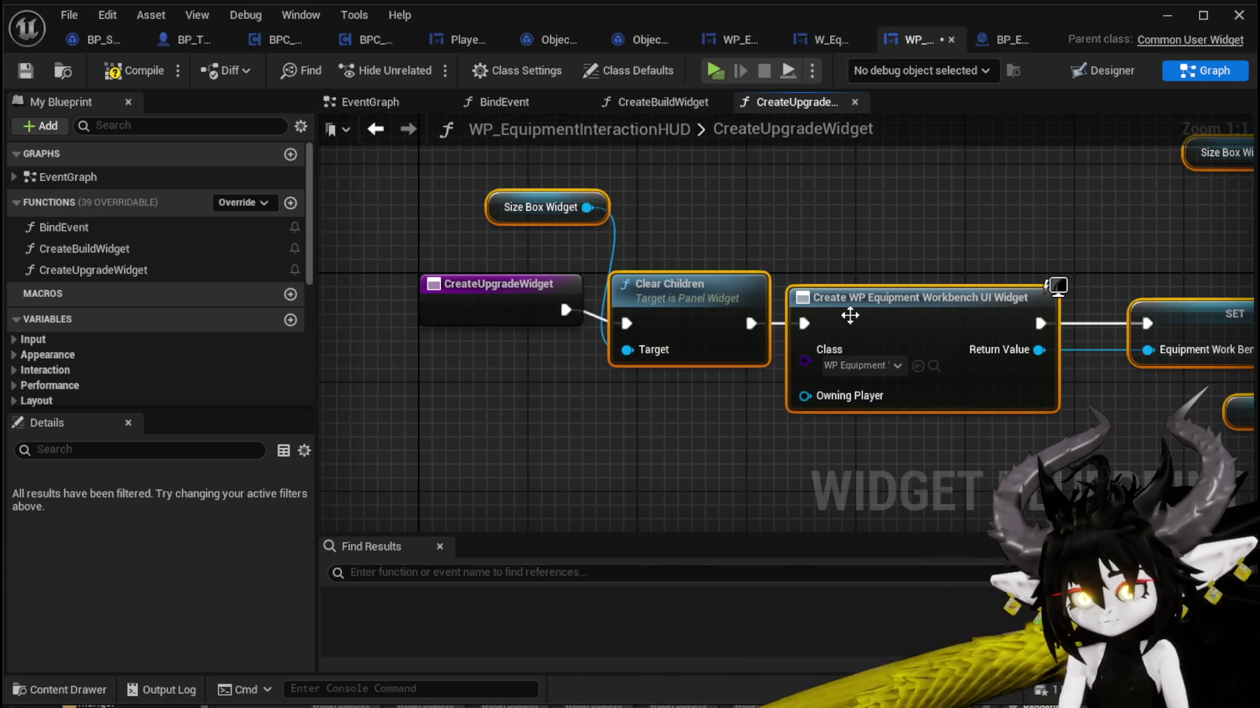
{"action": "left_click_drag", "start_coordinate": [850, 315], "coordinate": [568, 302]}
Step: Make the copied chain create W_EquipmentUpgrade and store it in a new EquipmentUpgradeUI variable
{"action": "left_click", "coordinate": [584, 352]}
{"action": "type", "text": "Equ"}
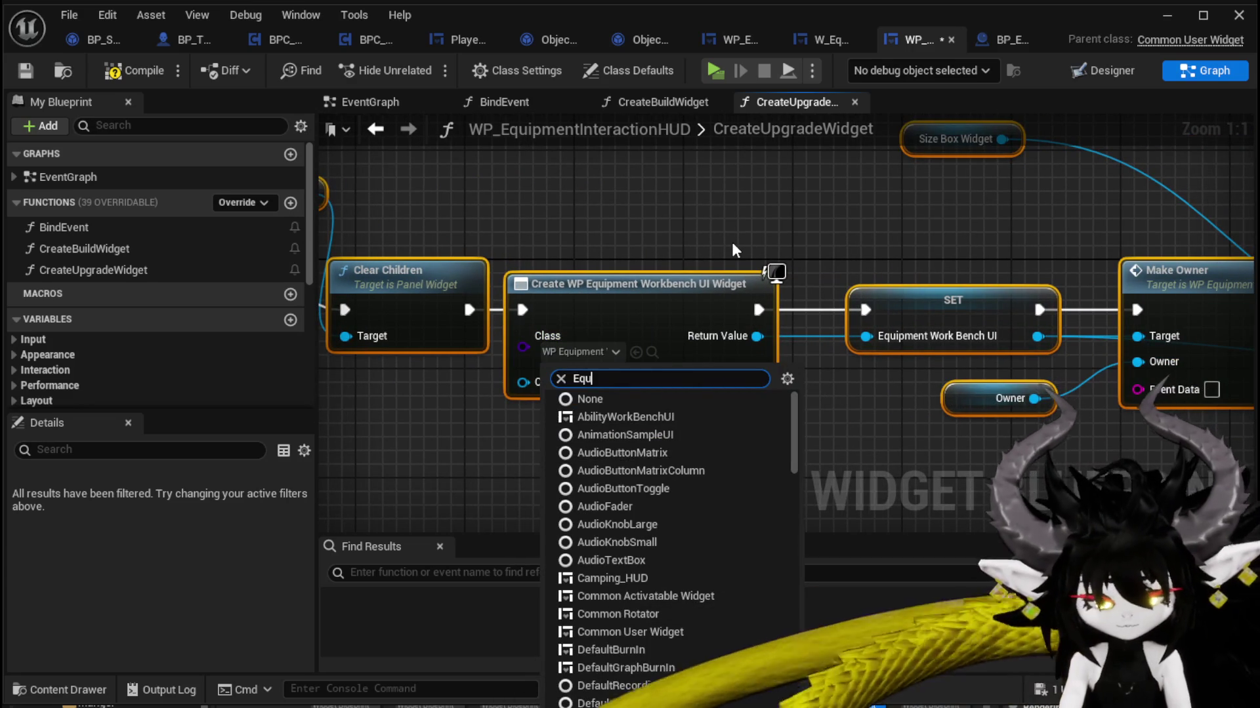
{"action": "type", "text": "ipment"}
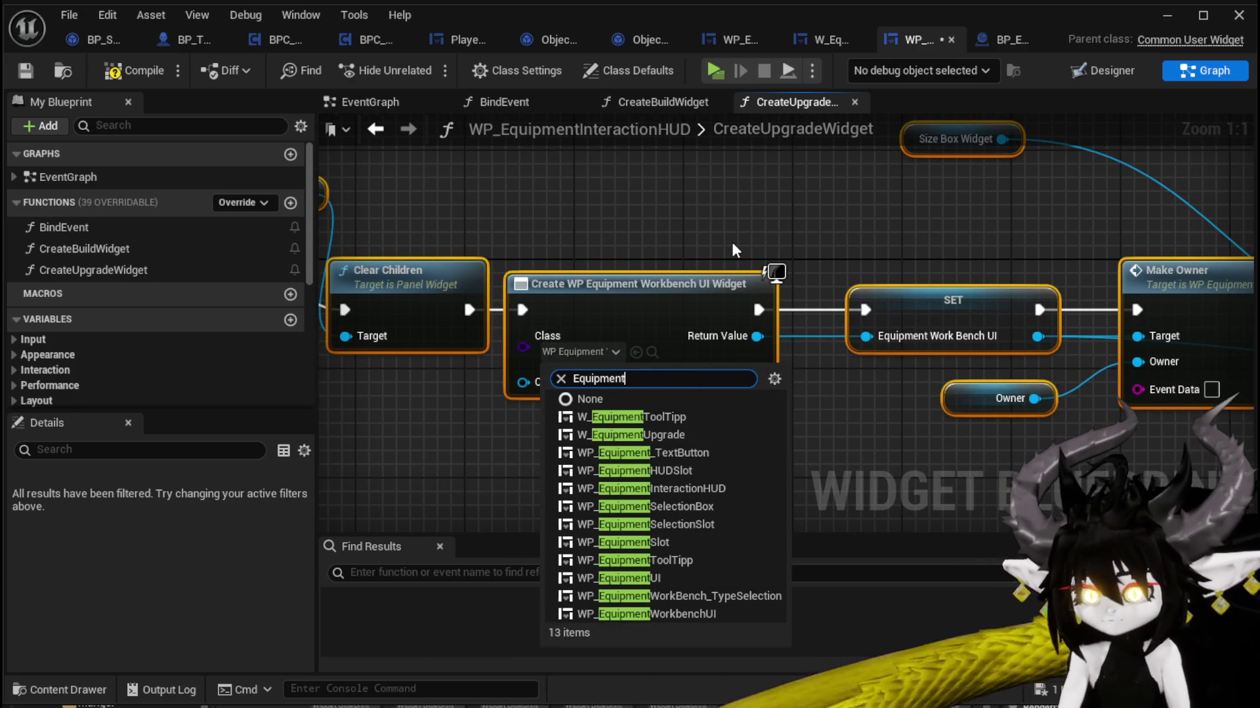
{"action": "left_click", "coordinate": [671, 434]}
{"action": "left_click_drag", "start_coordinate": [886, 245], "coordinate": [682, 287]}
{"action": "left_click", "coordinate": [695, 316]}
{"action": "key", "text": "Delete"}
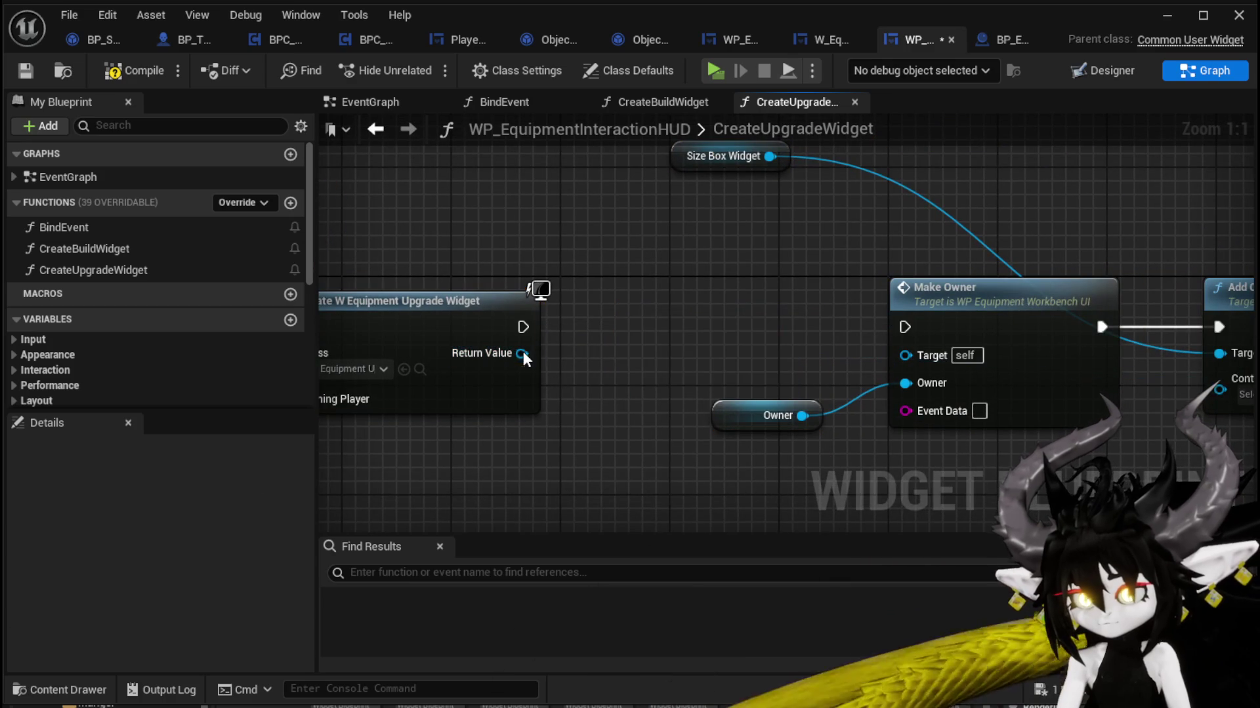
{"action": "right_click", "coordinate": [521, 353]}
{"action": "left_click", "coordinate": [592, 407]}
{"action": "type", "text": "EquipmentUpgrade"}
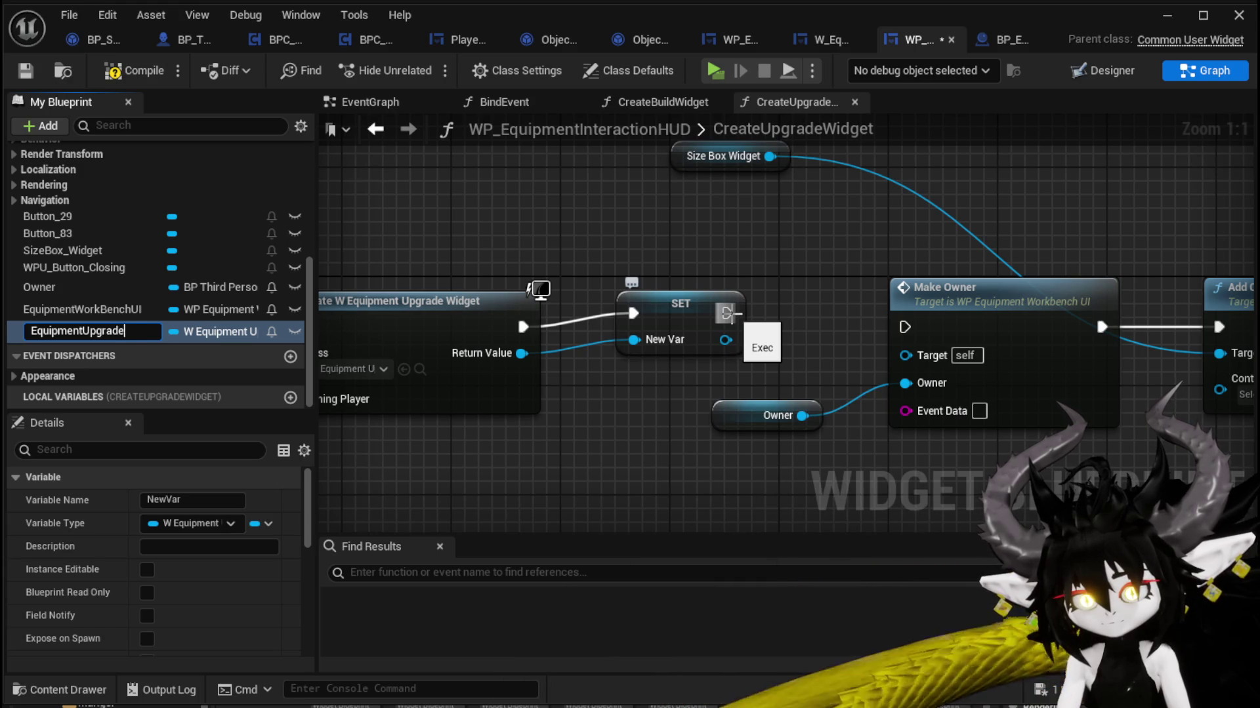
{"action": "type", "text": "UI"}
{"action": "key", "text": "Return"}
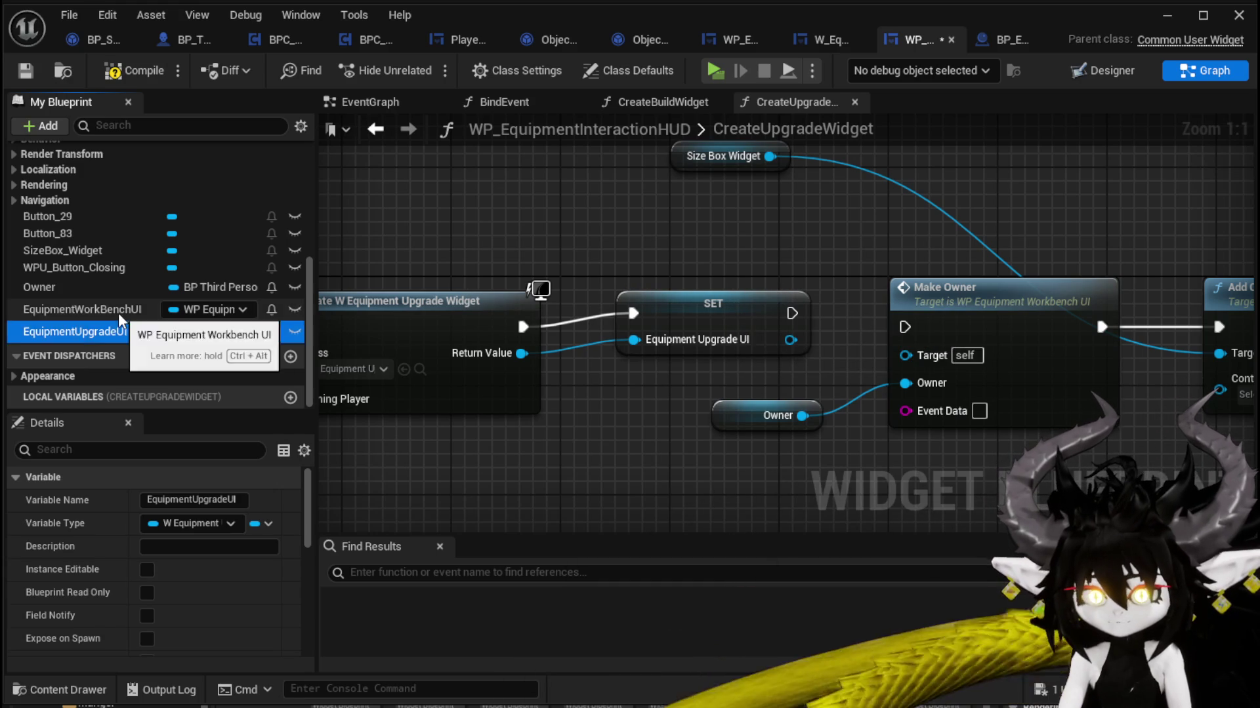
Step: Rename the EquipmentWorkBenchUI variable to EquipmentBuildingUI, then compile and save
{"action": "right_click", "coordinate": [119, 320]}
{"action": "left_click", "coordinate": [158, 348]}
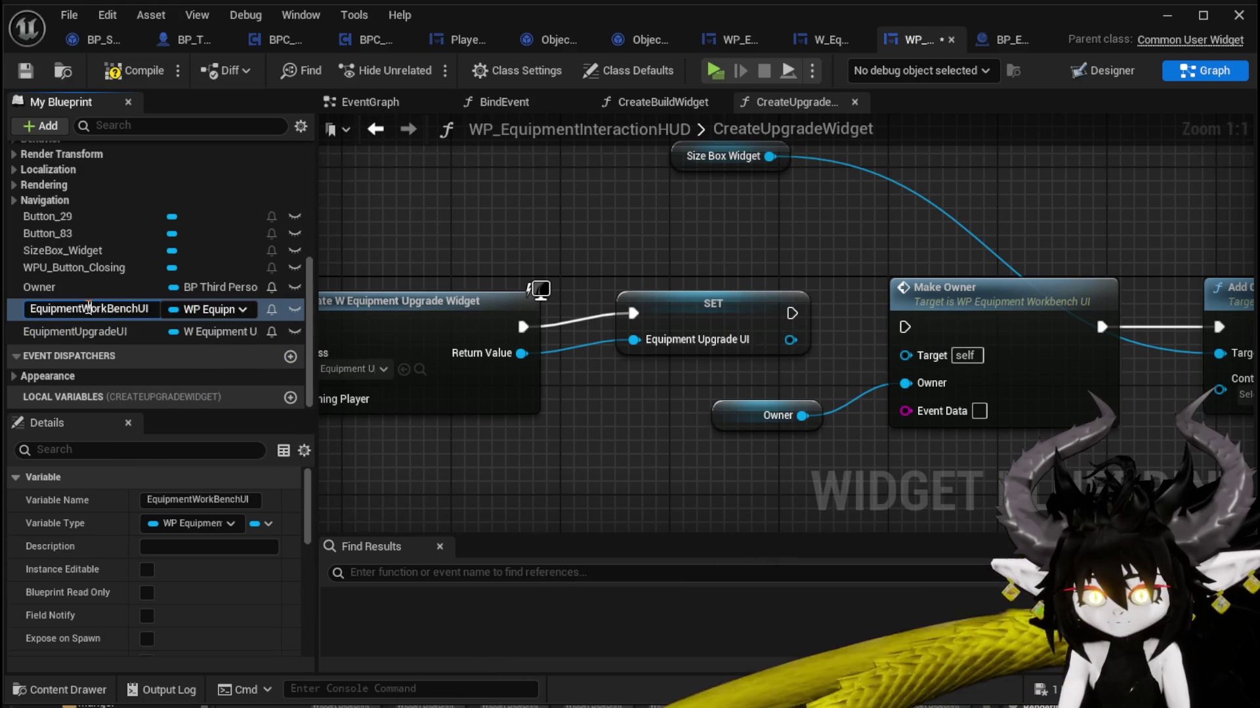
{"action": "key", "text": "BackSpace"}
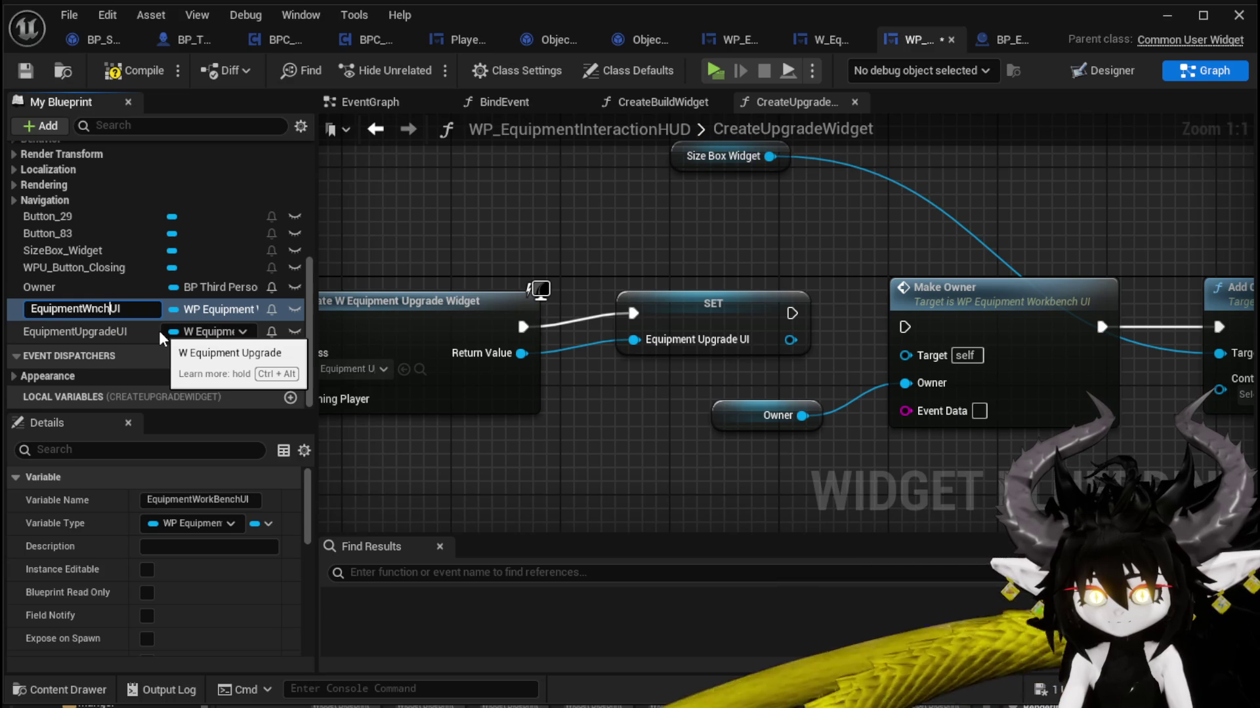
{"action": "key", "text": "BackSpace"}
{"action": "key", "text": "BackSpace"}
{"action": "key", "text": "BackSpace"}
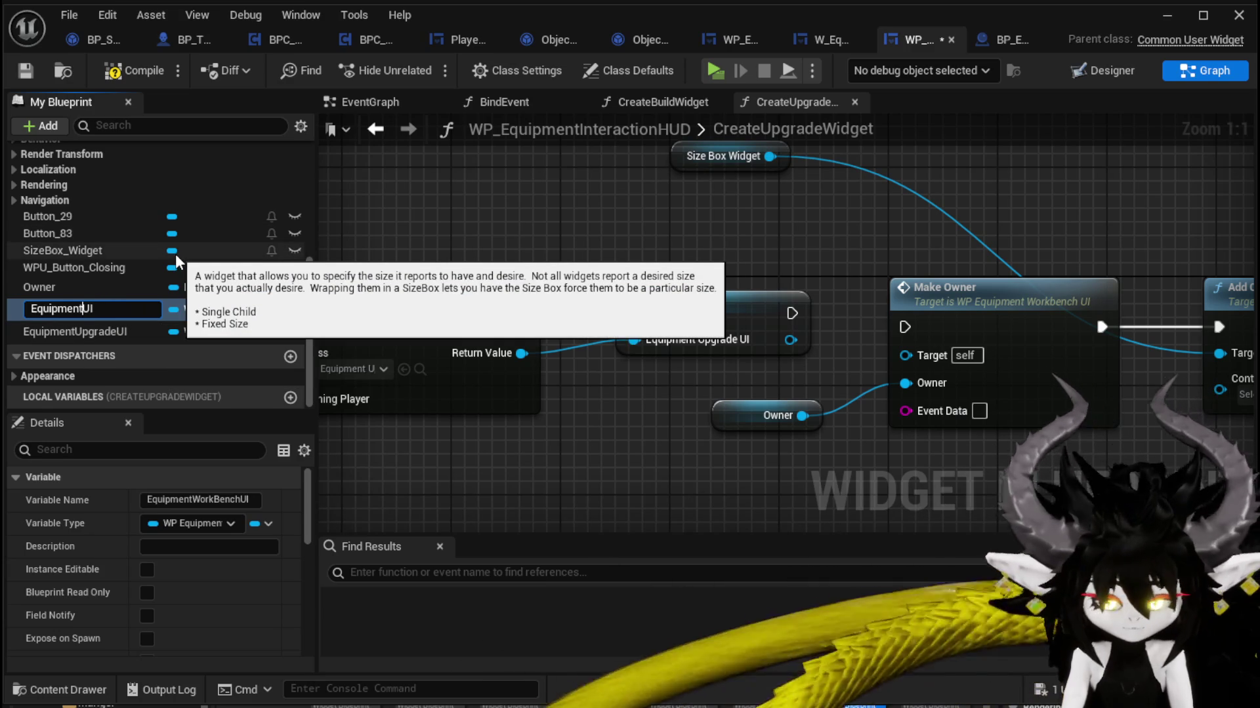
{"action": "type", "text": "Building"}
{"action": "key", "text": "Return"}
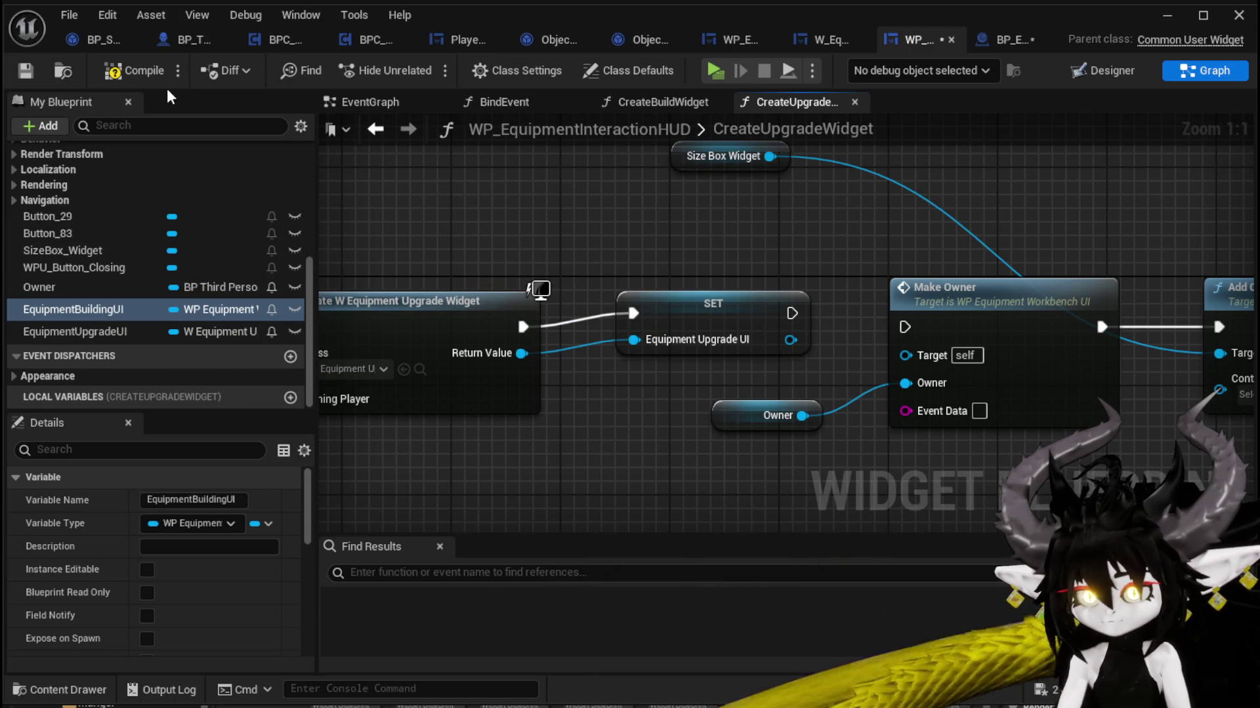
{"action": "key", "text": "ctrl+s"}
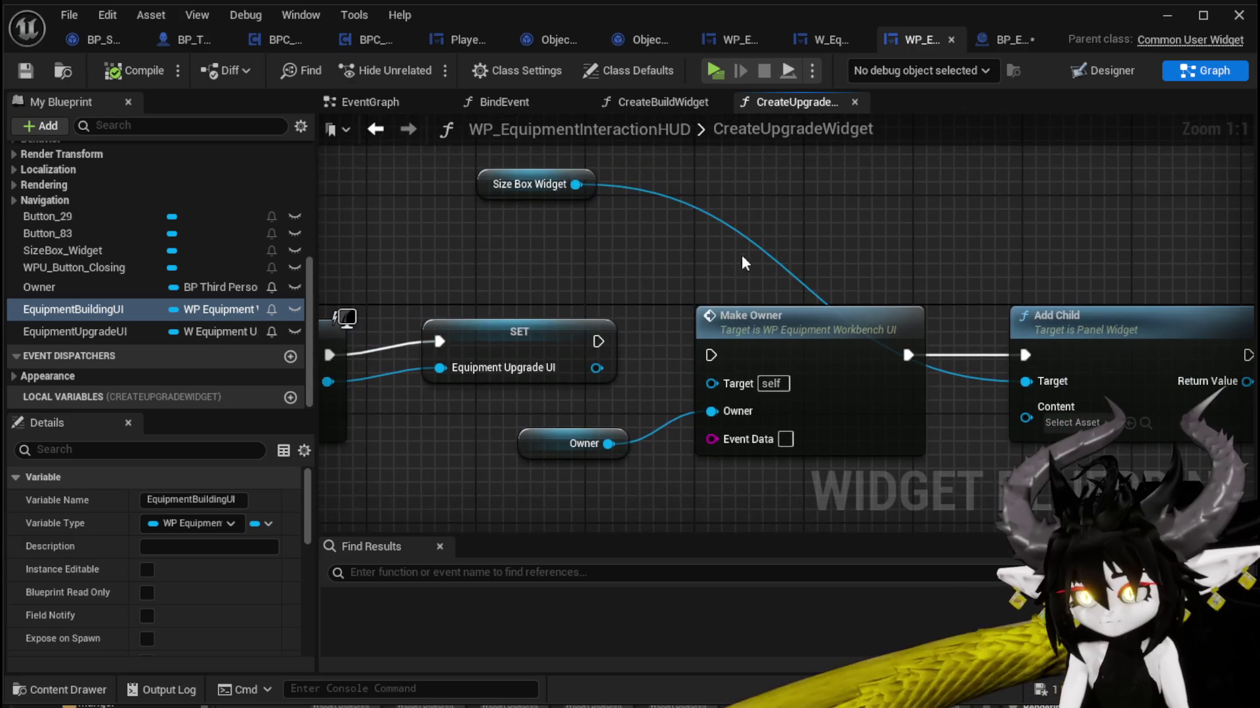
Step: Remove Make Owner and feed the upgrade widget into Add Child's Content
{"action": "left_click", "coordinate": [780, 446]}
{"action": "key", "text": "Delete"}
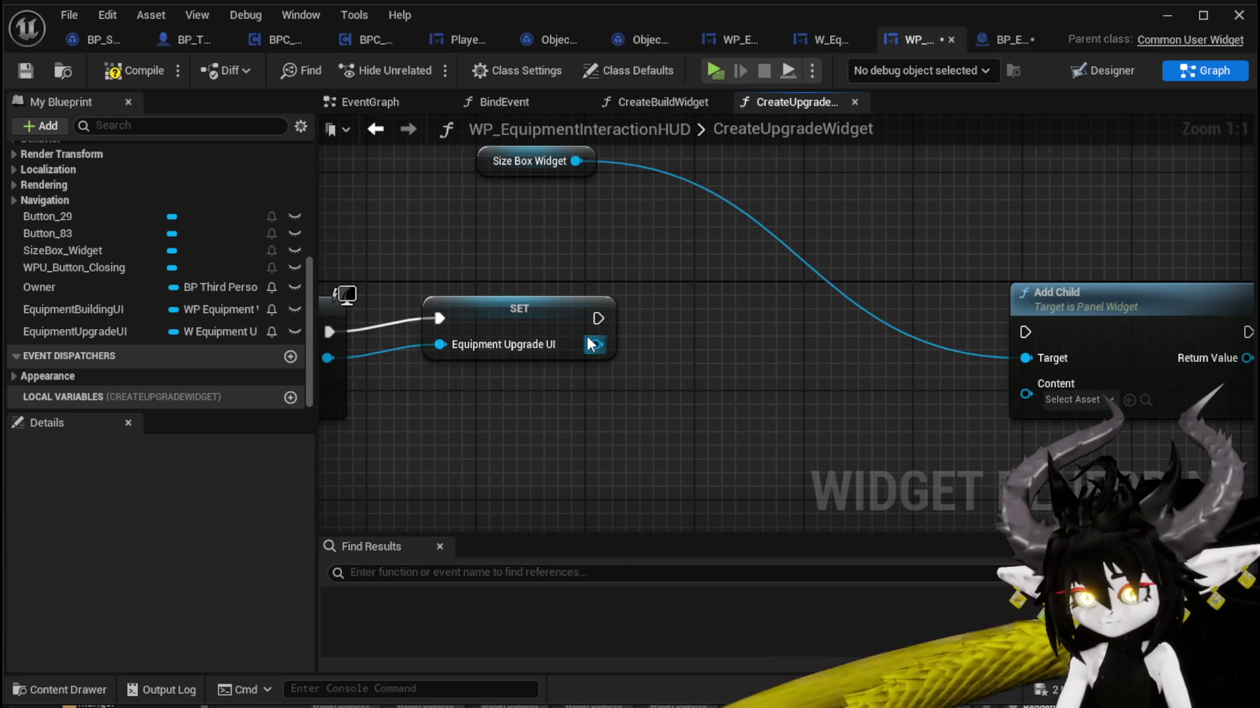
{"action": "mouse_move", "coordinate": [591, 343]}
{"action": "left_mouse_down"}
{"action": "mouse_move", "coordinate": [1097, 392]}
{"action": "mouse_move", "coordinate": [1037, 393]}
{"action": "left_mouse_up"}
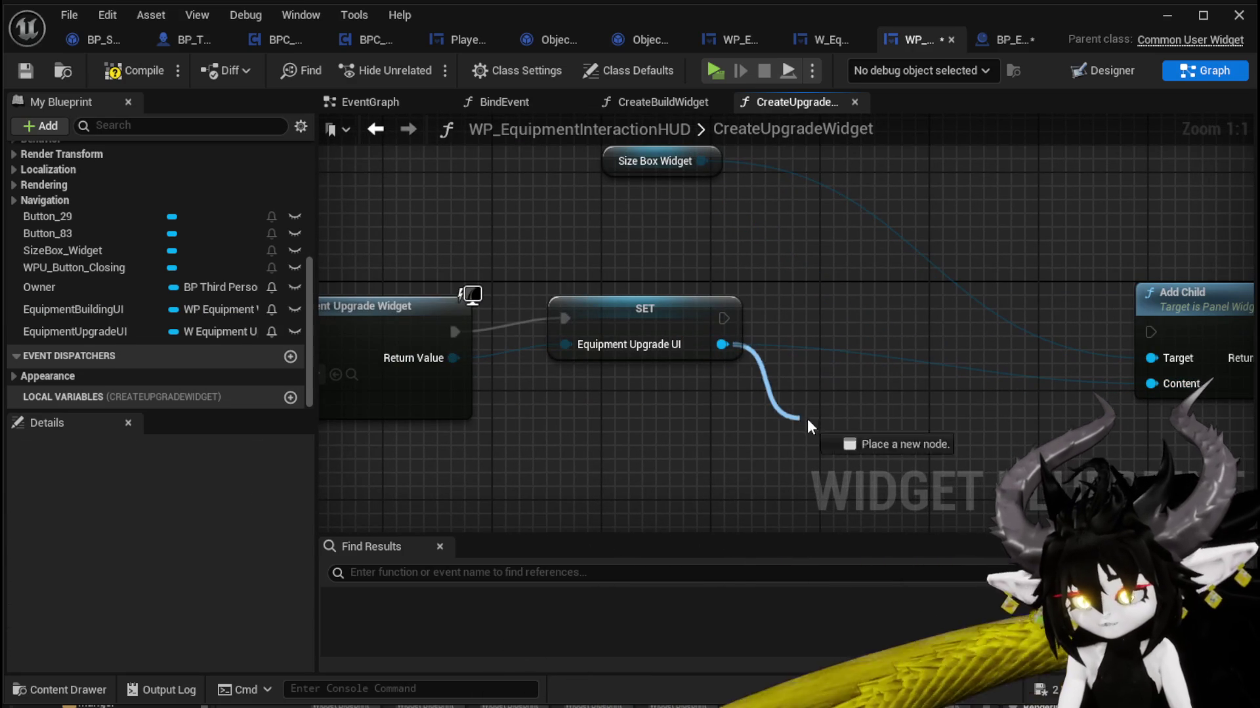
Step: Add Bind Owner after the SET node with Owner as input, compile, and open BindOwner
{"action": "left_click_drag", "start_coordinate": [807, 419], "coordinate": [806, 412]}
{"action": "type", "text": "B"}
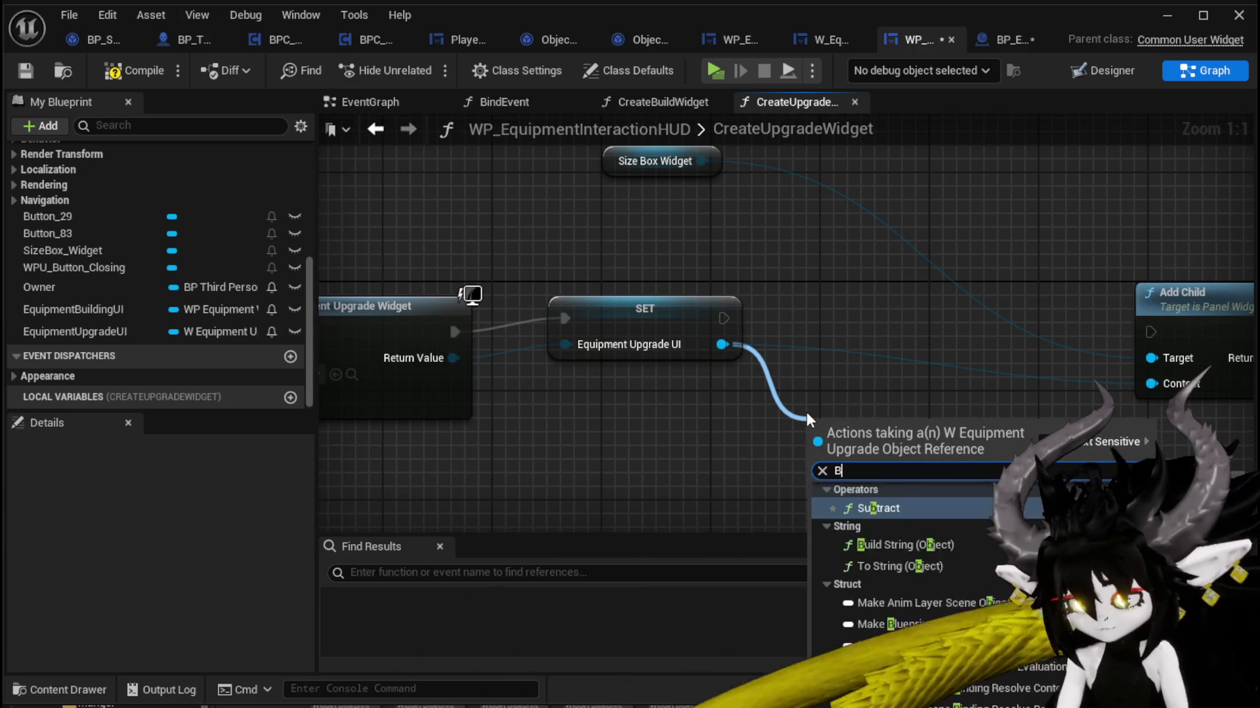
{"action": "type", "text": "ind"}
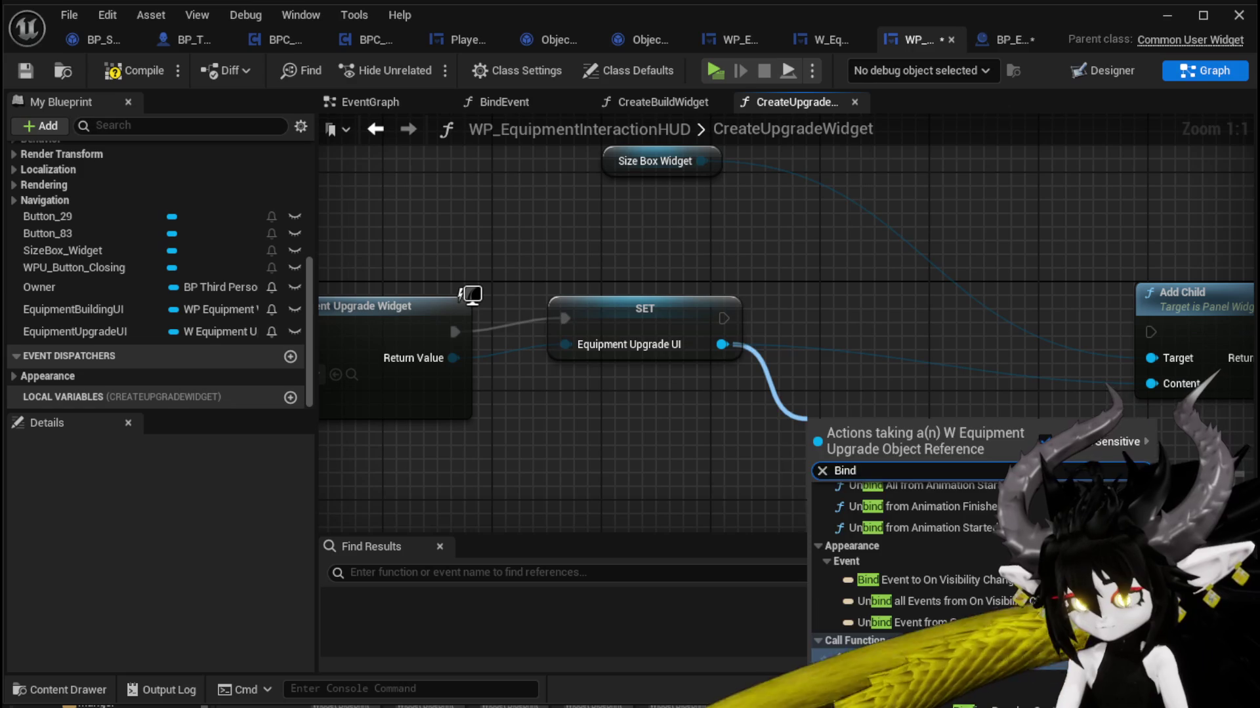
{"action": "key", "text": "Return"}
{"action": "mouse_move", "coordinate": [853, 459]}
{"action": "left_mouse_down"}
{"action": "mouse_move", "coordinate": [865, 297]}
{"action": "mouse_move", "coordinate": [841, 309]}
{"action": "left_mouse_up"}
{"action": "left_click_drag", "start_coordinate": [948, 318], "coordinate": [1160, 336]}
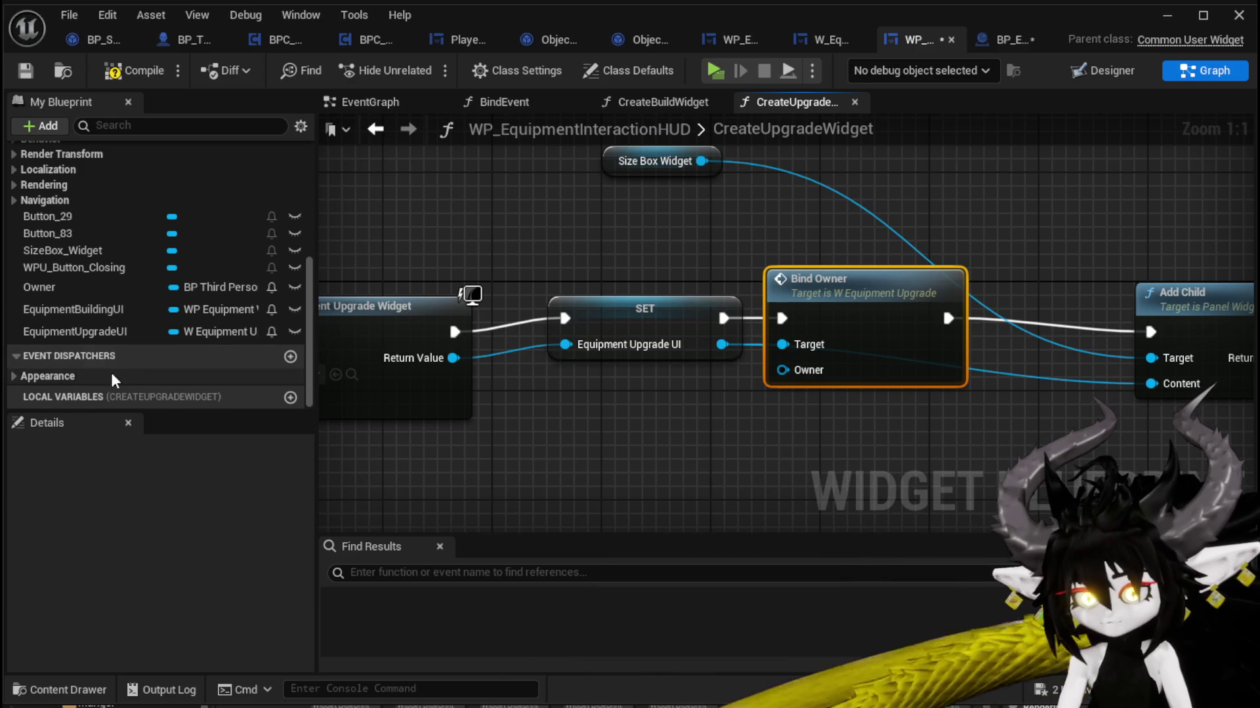
{"action": "mouse_move", "coordinate": [40, 287]}
{"action": "left_mouse_down"}
{"action": "mouse_move", "coordinate": [810, 388]}
{"action": "mouse_move", "coordinate": [782, 370]}
{"action": "left_mouse_up"}
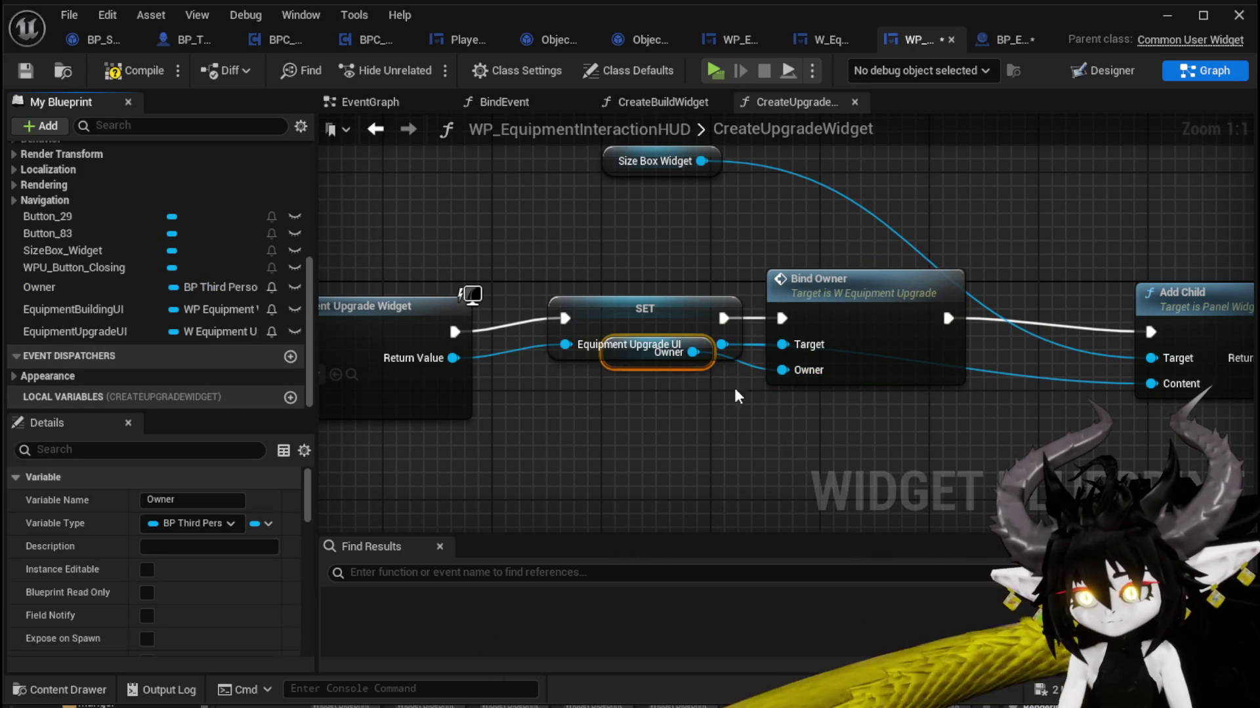
{"action": "left_click_drag", "start_coordinate": [651, 367], "coordinate": [651, 422]}
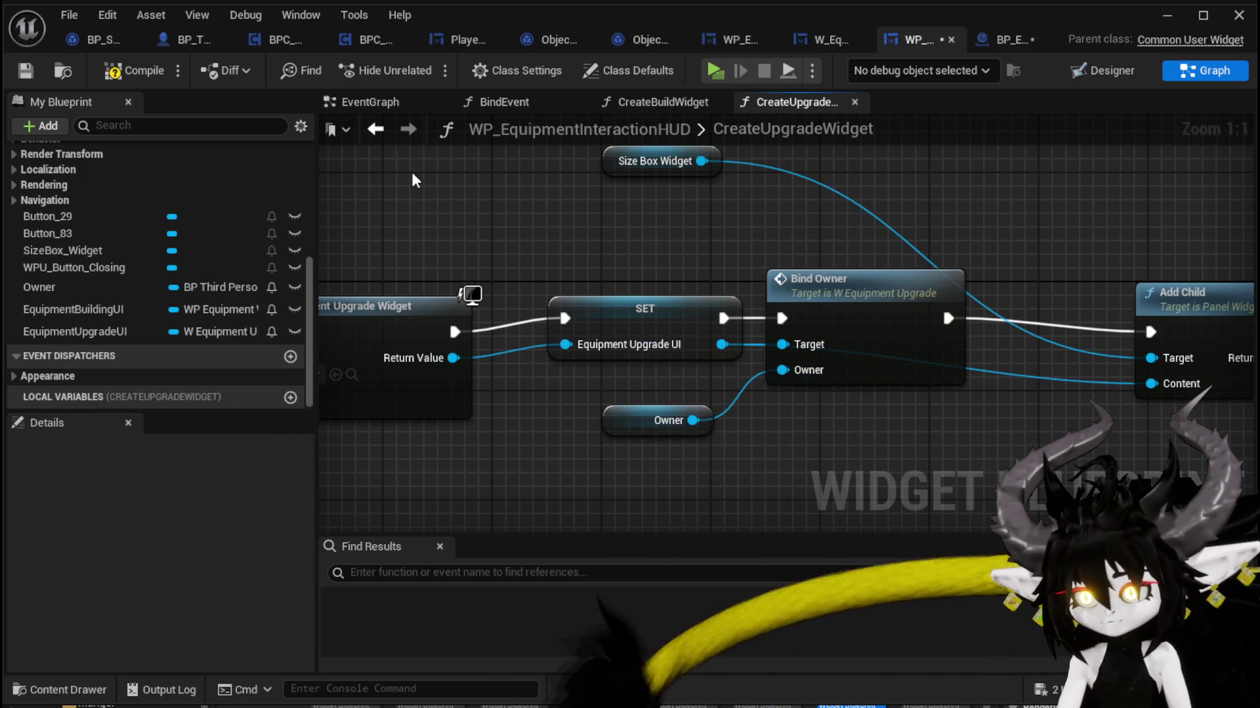
{"action": "left_click", "coordinate": [26, 71]}
{"action": "double_click", "coordinate": [814, 289]}
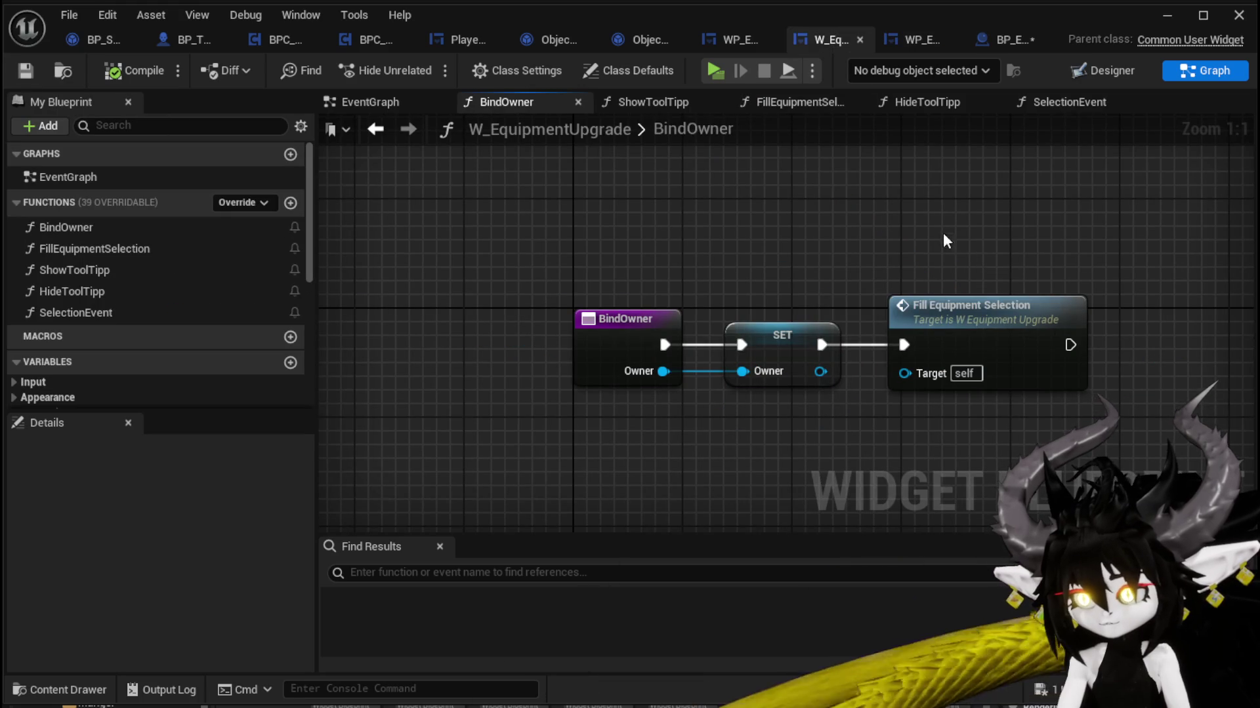
Step: Save the upgrade widget, then recompile BP_EquipmentWorkBench to clear its pruned-node warning
{"action": "left_click", "coordinate": [26, 71]}
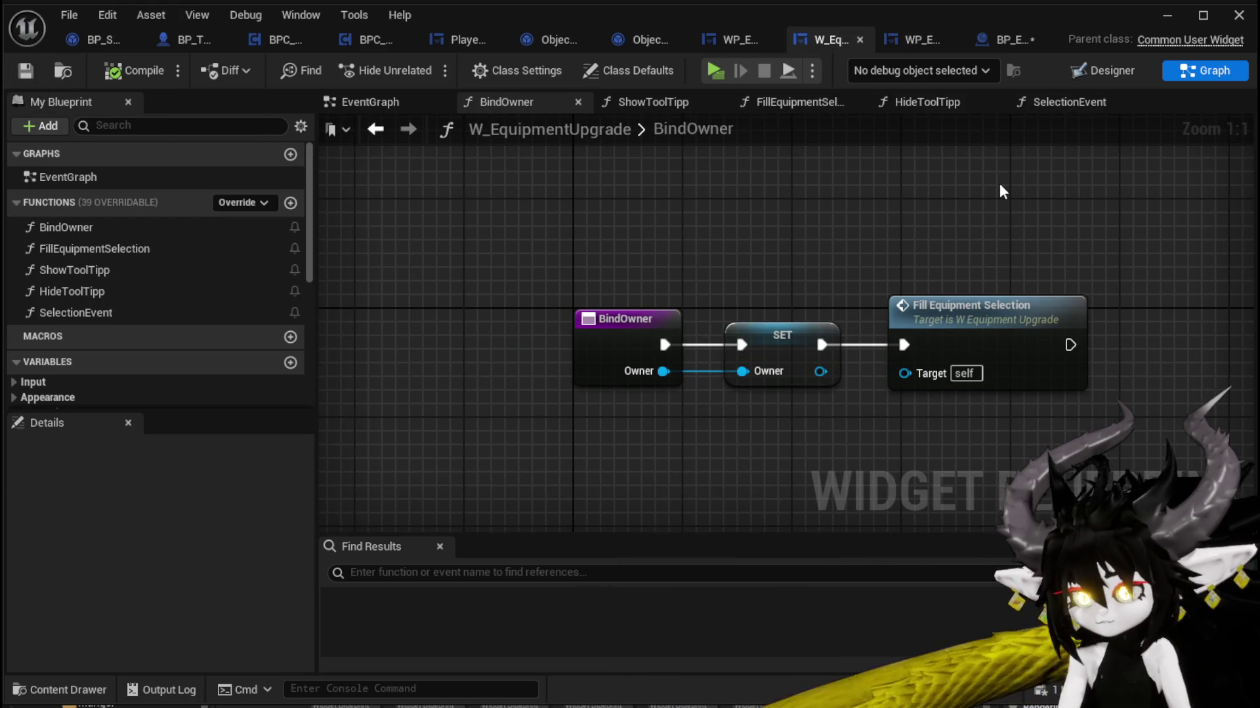
{"action": "left_click", "coordinate": [994, 41]}
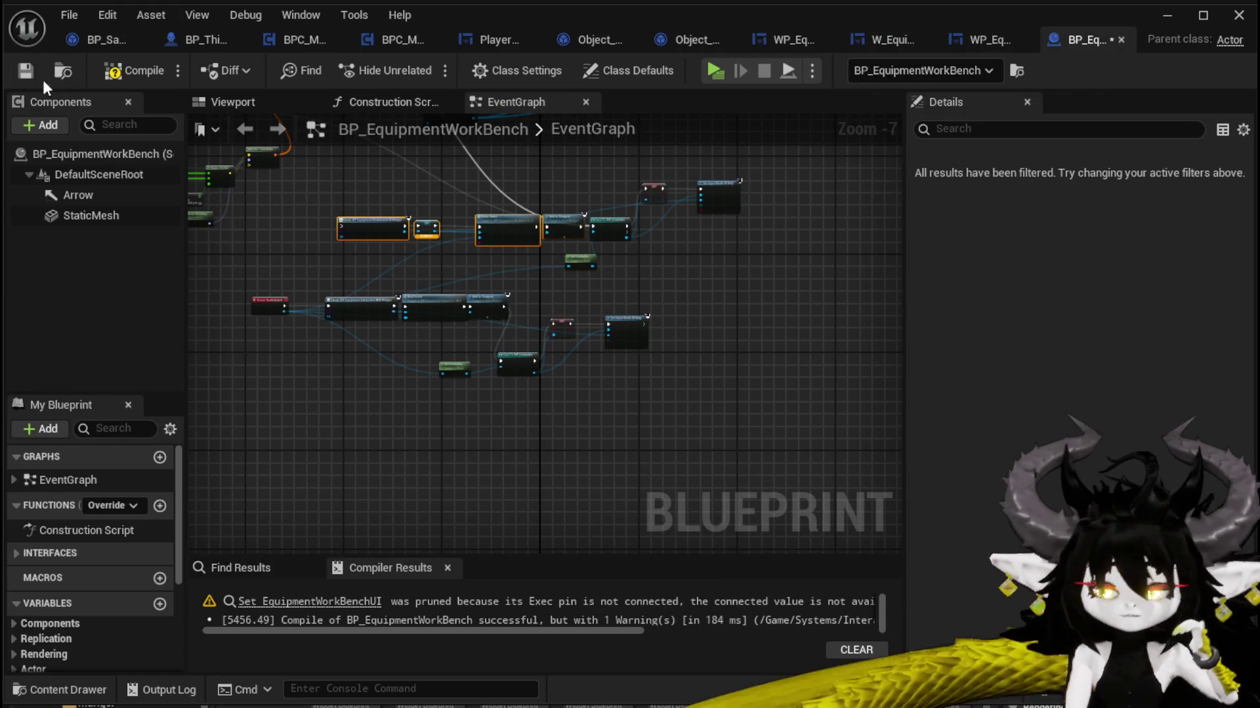
{"action": "scroll", "coordinate": [483, 315], "scroll_direction": "up", "scroll_amount": 3}
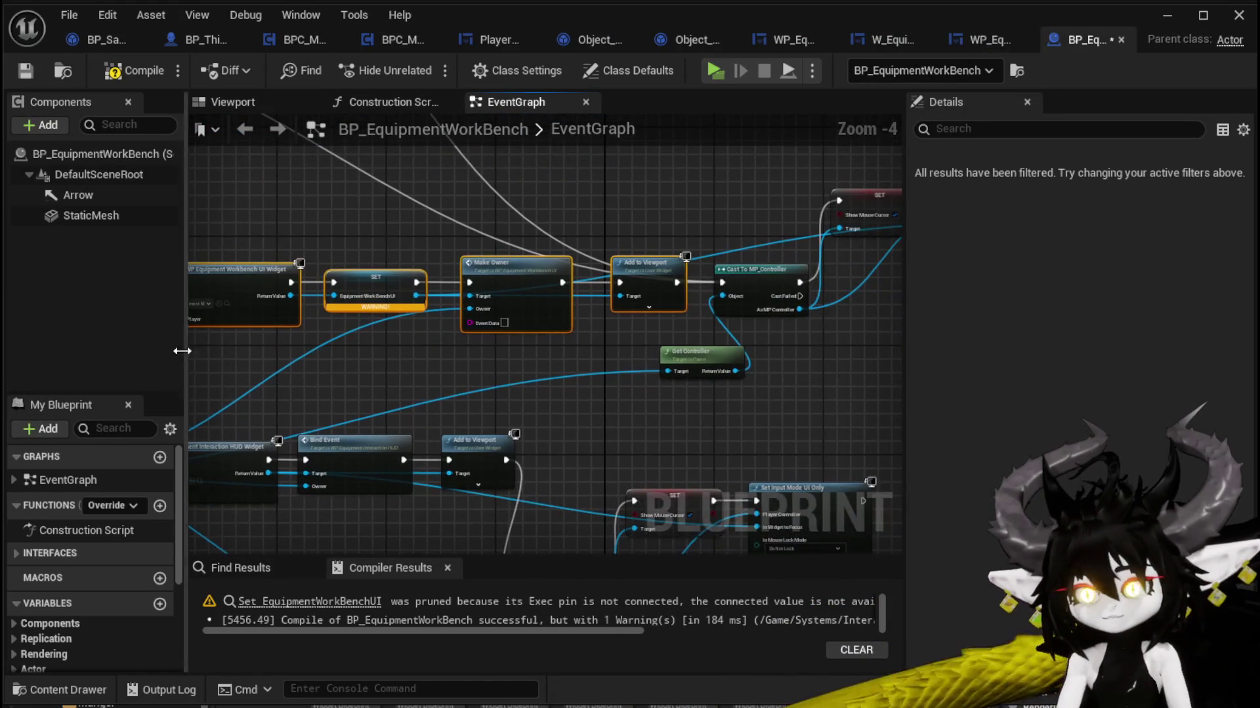
{"action": "left_click_drag", "start_coordinate": [838, 242], "coordinate": [767, 231]}
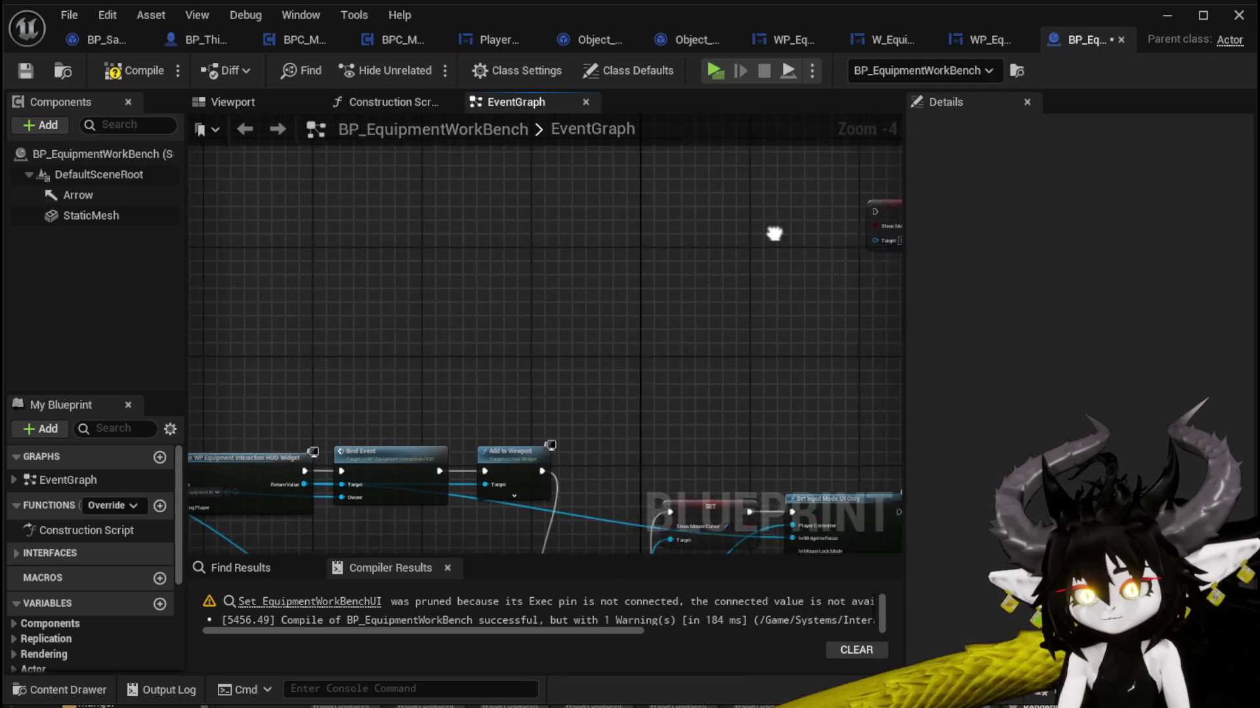
{"action": "scroll", "coordinate": [807, 225], "scroll_direction": "down", "scroll_amount": 2}
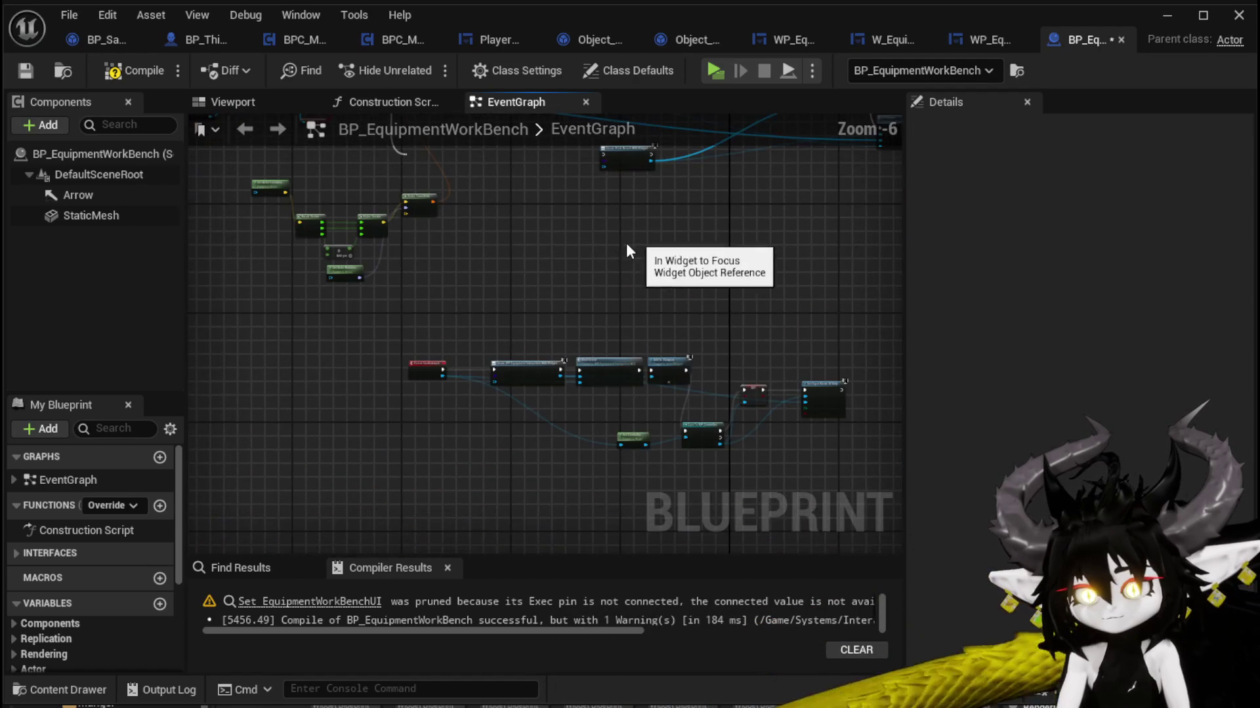
{"action": "mouse_move", "coordinate": [626, 243]}
{"action": "left_mouse_down"}
{"action": "mouse_move", "coordinate": [457, 427]}
{"action": "mouse_move", "coordinate": [625, 430]}
{"action": "mouse_move", "coordinate": [246, 172]}
{"action": "left_mouse_up"}
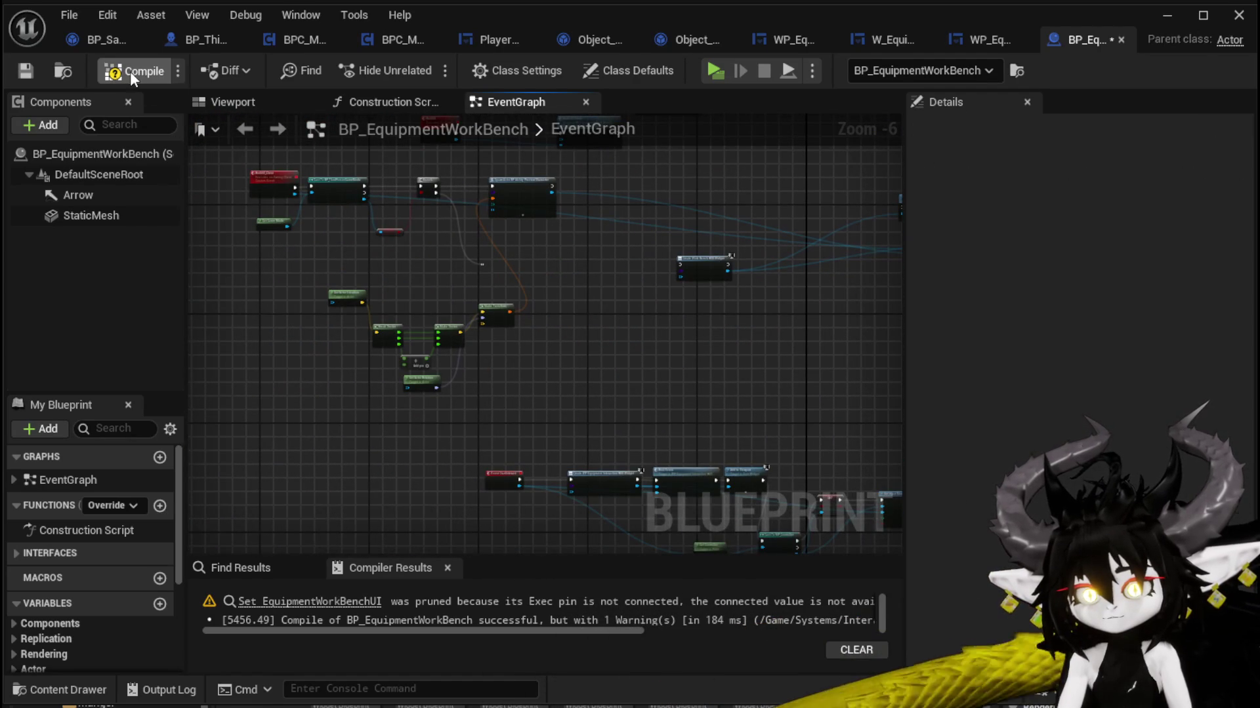
{"action": "left_click", "coordinate": [33, 77]}
Step: Look over the workbench event graph, then start playing the level in a preview window
{"action": "scroll", "coordinate": [619, 337], "scroll_direction": "up", "scroll_amount": 4}
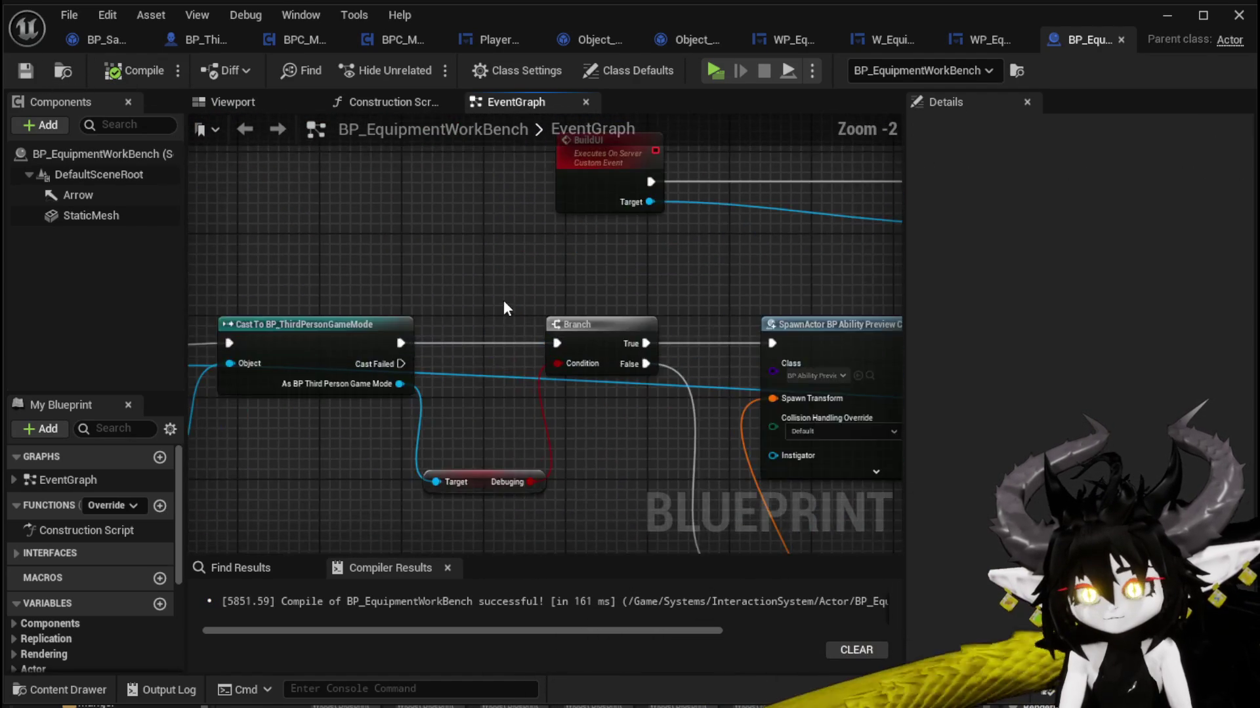
{"action": "mouse_move", "coordinate": [502, 300]}
{"action": "left_mouse_down"}
{"action": "mouse_move", "coordinate": [867, 302]}
{"action": "mouse_move", "coordinate": [411, 402]}
{"action": "mouse_move", "coordinate": [280, 230]}
{"action": "left_mouse_up"}
{"action": "scroll", "coordinate": [280, 230], "scroll_direction": "down", "scroll_amount": 2}
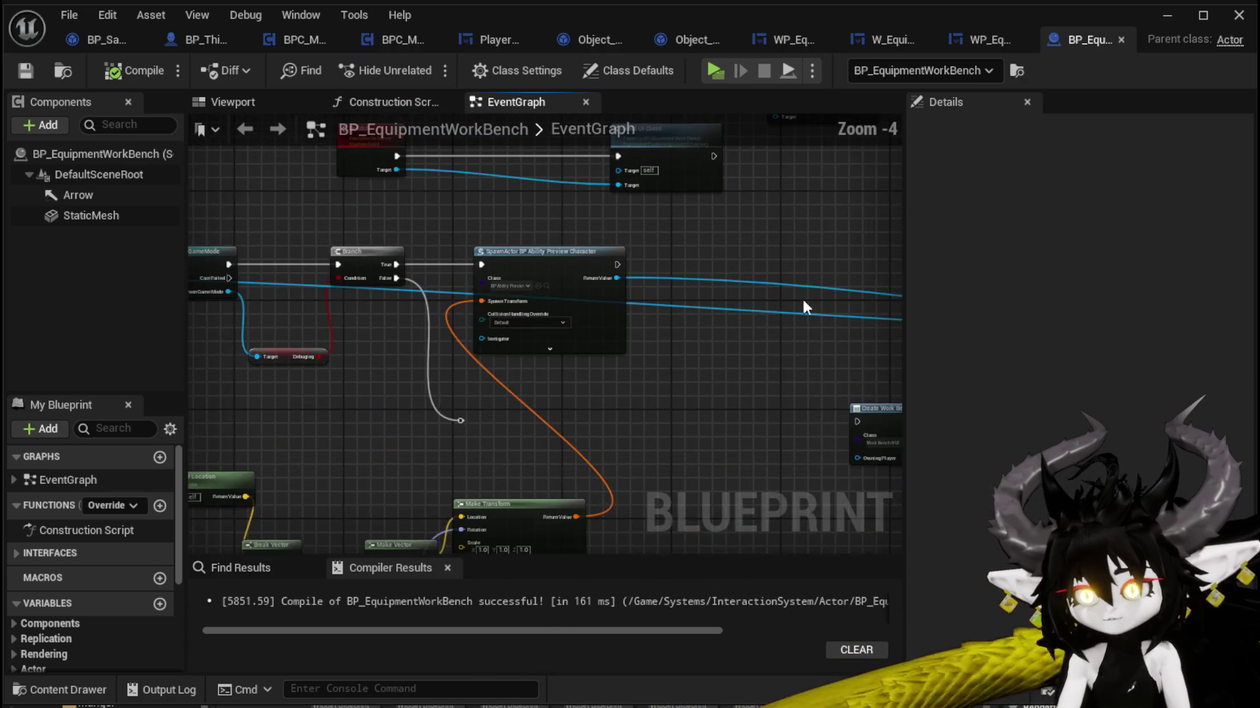
{"action": "mouse_move", "coordinate": [802, 296]}
{"action": "left_mouse_down"}
{"action": "mouse_move", "coordinate": [385, 239]}
{"action": "mouse_move", "coordinate": [591, 127]}
{"action": "mouse_move", "coordinate": [793, 210]}
{"action": "left_mouse_up"}
{"action": "scroll", "coordinate": [643, 298], "scroll_direction": "down", "scroll_amount": 2}
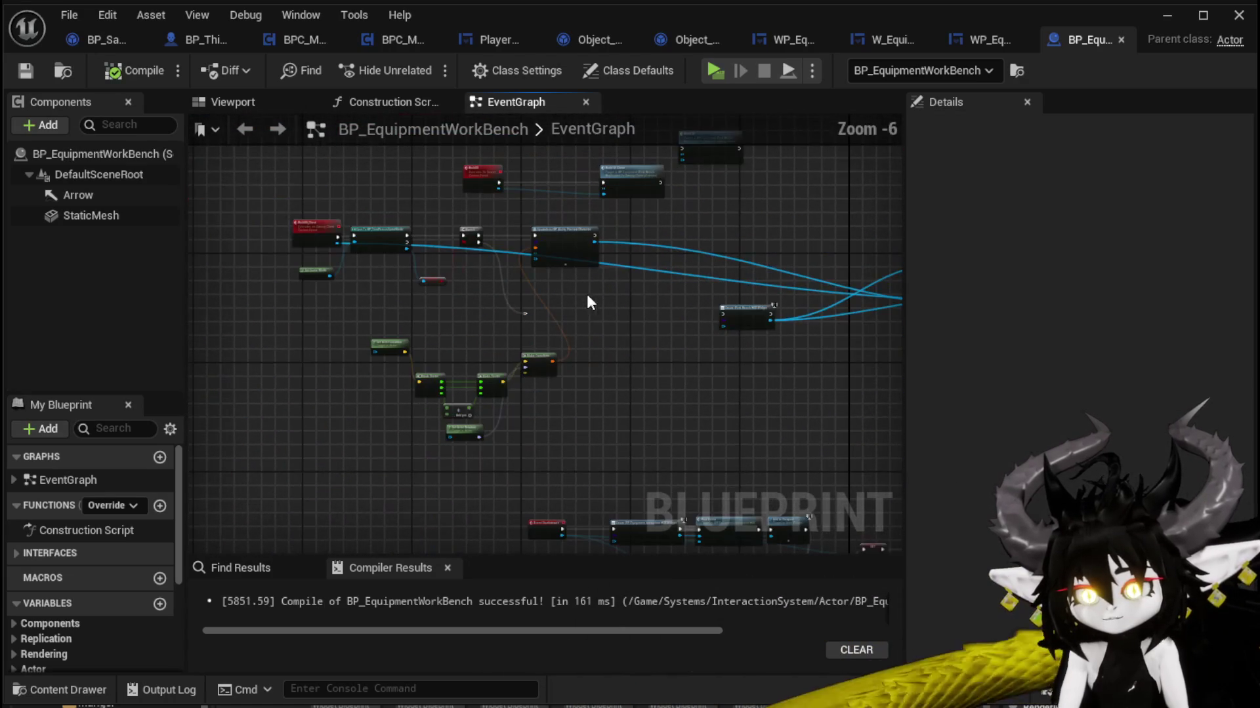
{"action": "left_click", "coordinate": [1167, 16]}
{"action": "left_click", "coordinate": [414, 59]}
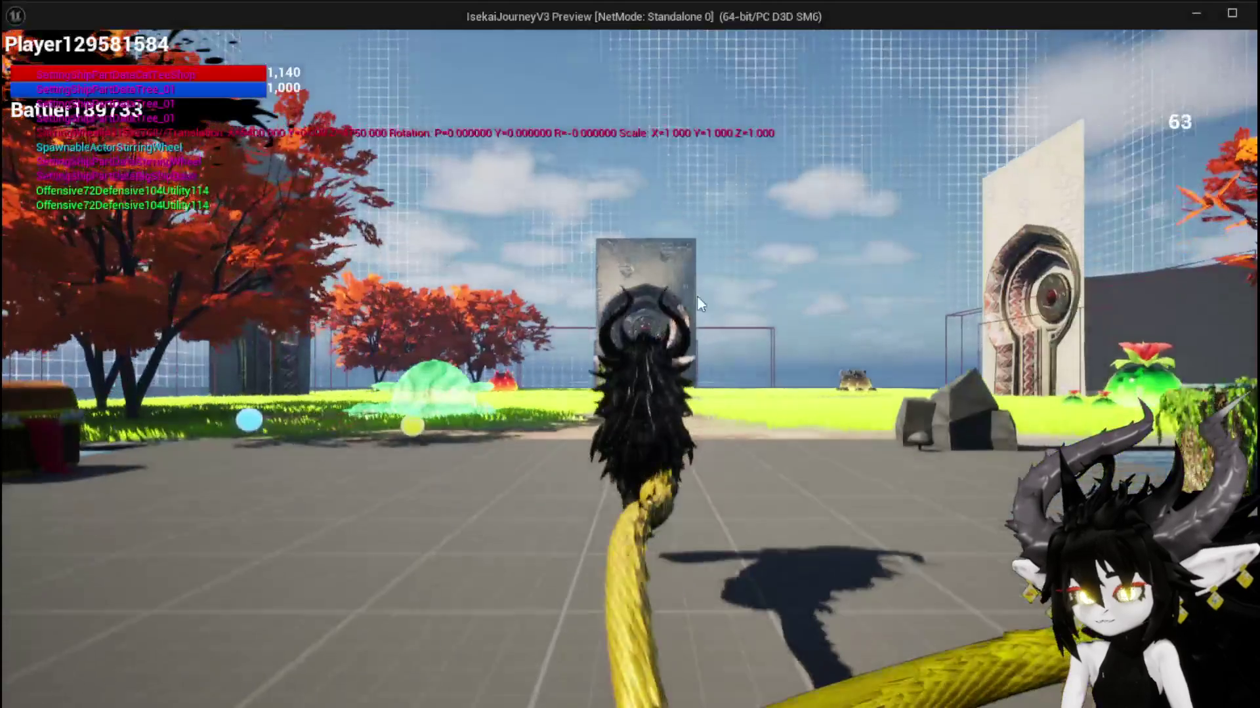
Step: Walk to the workbench, choose Upgrade, then stop playing and save all assets
{"action": "key", "text": "w"}
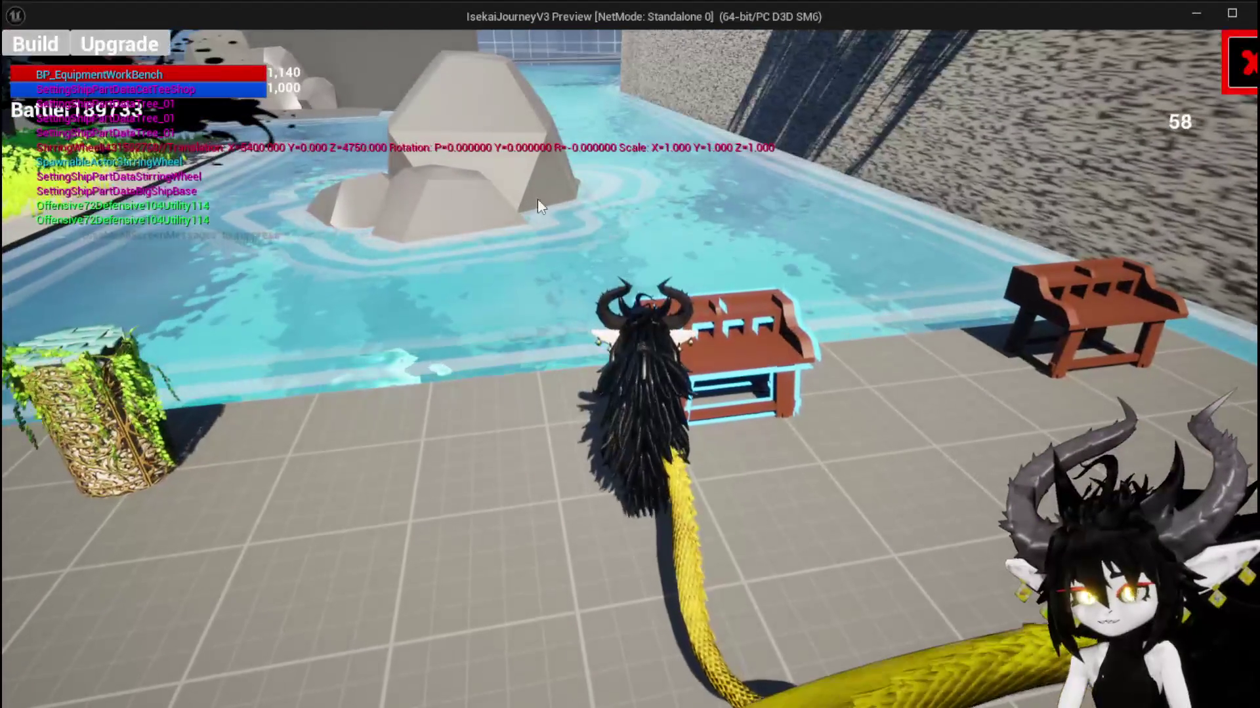
{"action": "left_click", "coordinate": [472, 113]}
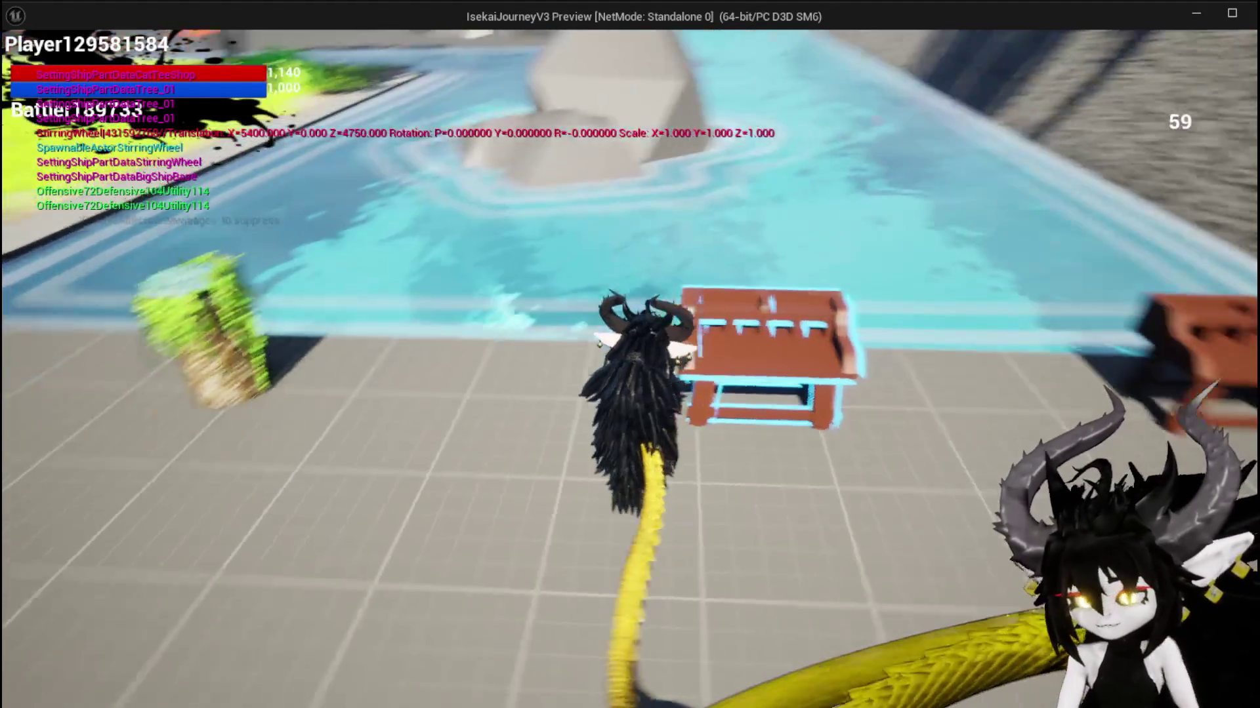
{"action": "key", "text": "Escape"}
{"action": "key", "text": "ctrl+s"}
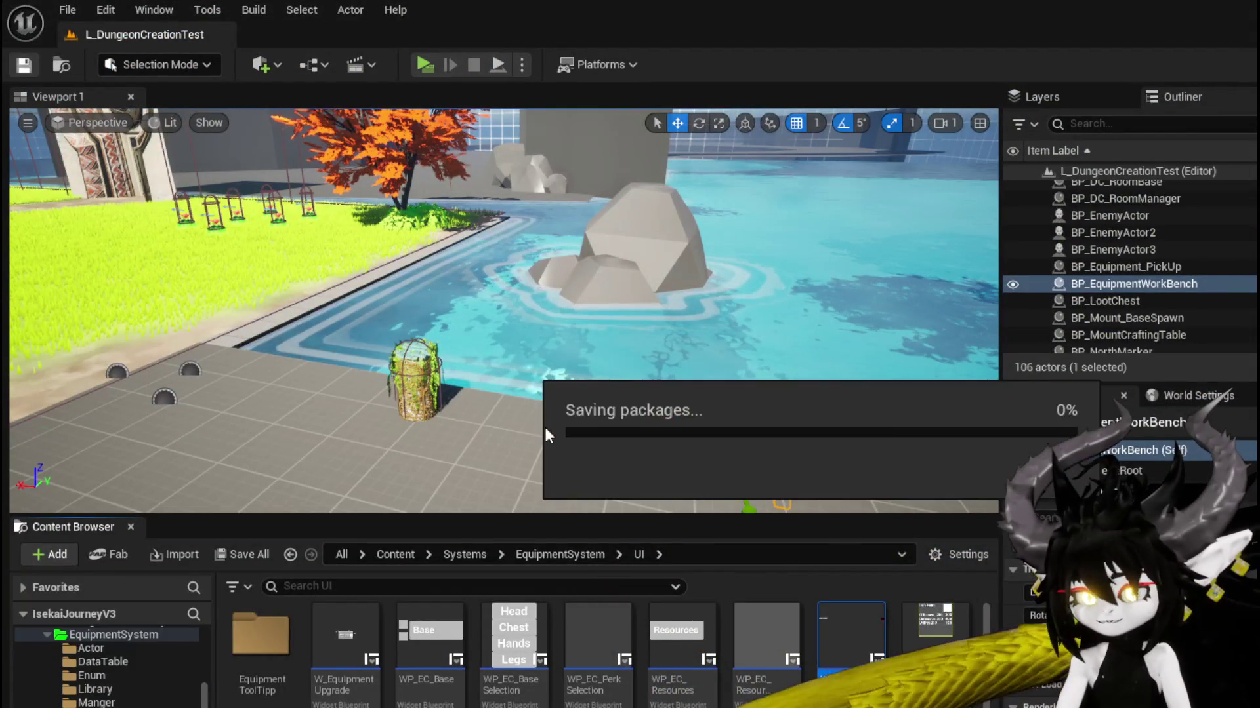
Step: Open the workbench blueprint, then review the HUD's CreateUpgradeWidget graph
{"action": "double_click", "coordinate": [720, 425]}
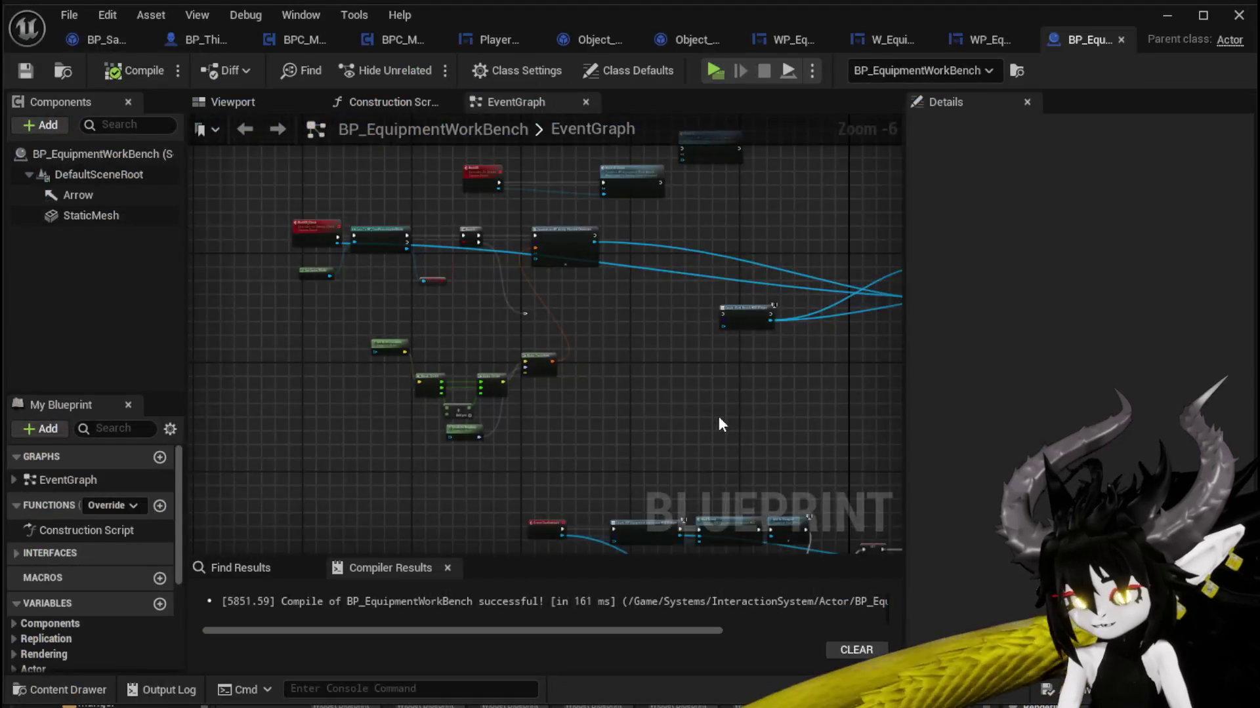
{"action": "left_click_drag", "start_coordinate": [719, 419], "coordinate": [588, 299]}
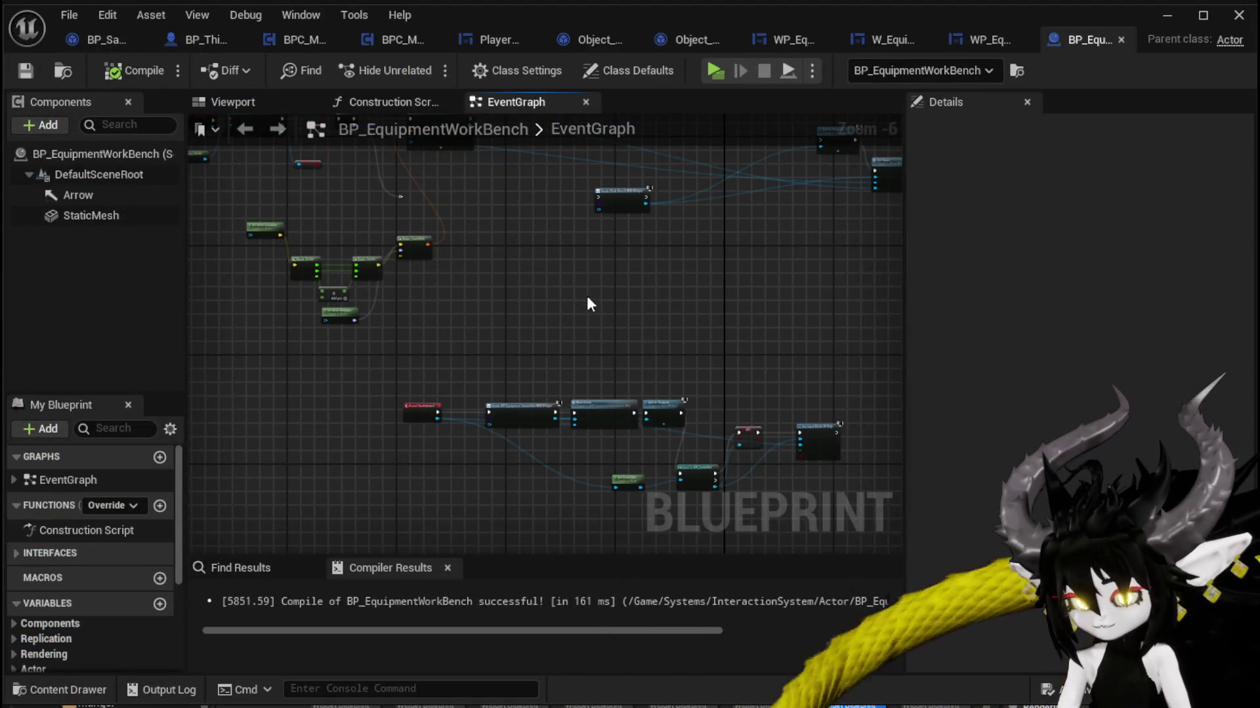
{"action": "left_click", "coordinate": [988, 41]}
{"action": "left_click_drag", "start_coordinate": [650, 262], "coordinate": [1031, 243]}
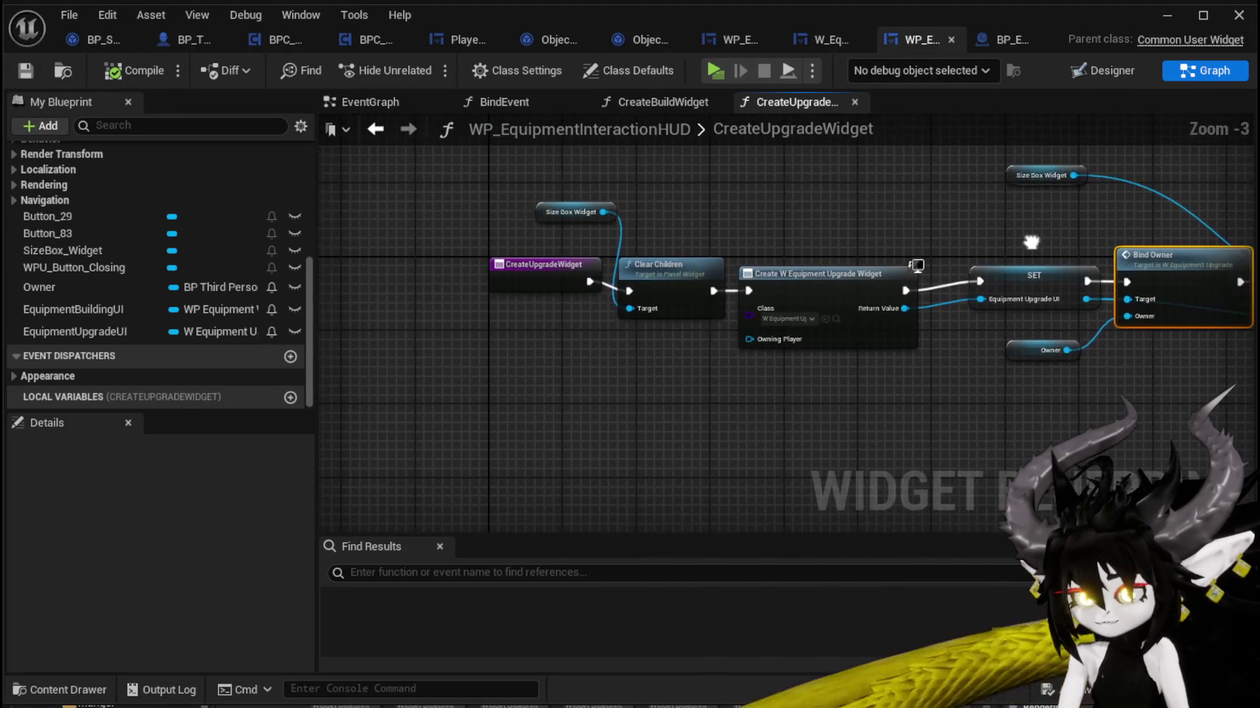
Step: In the HUD Designer, select the Upgrade button and add its On Pressed event
{"action": "left_click", "coordinate": [1068, 75]}
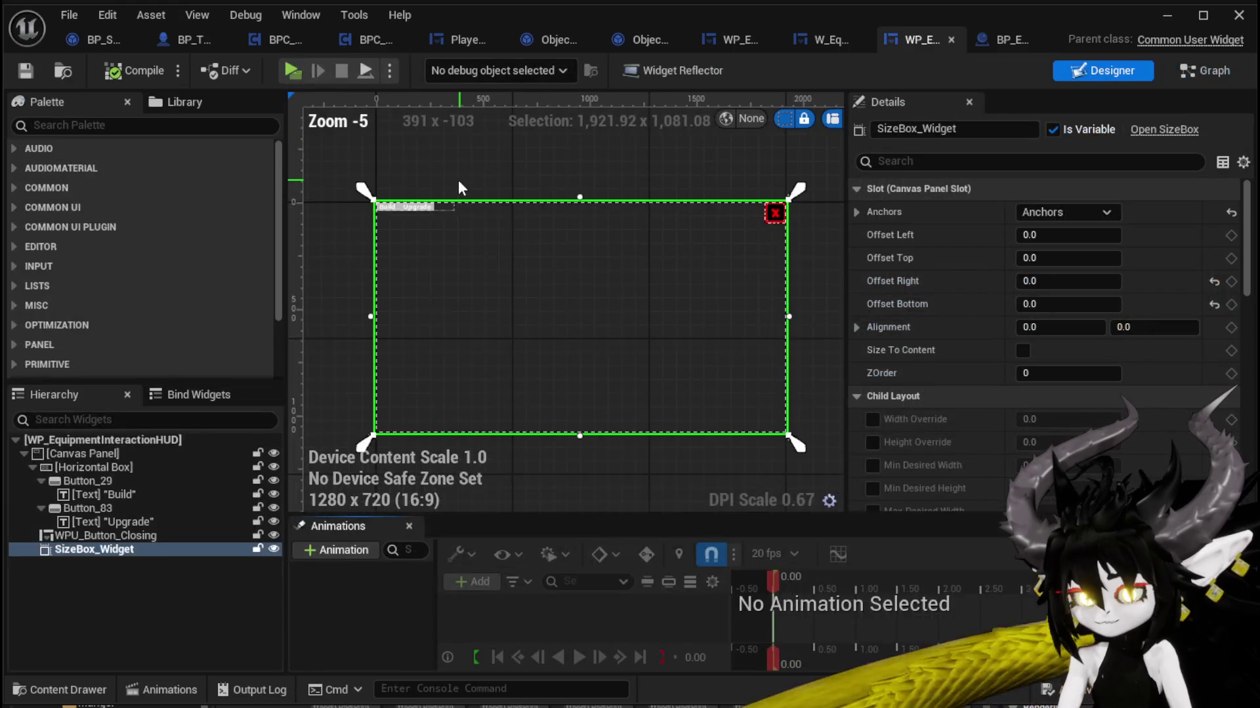
{"action": "scroll", "coordinate": [391, 216], "scroll_direction": "up", "scroll_amount": 2}
{"action": "scroll", "coordinate": [384, 220], "scroll_direction": "up", "scroll_amount": 4}
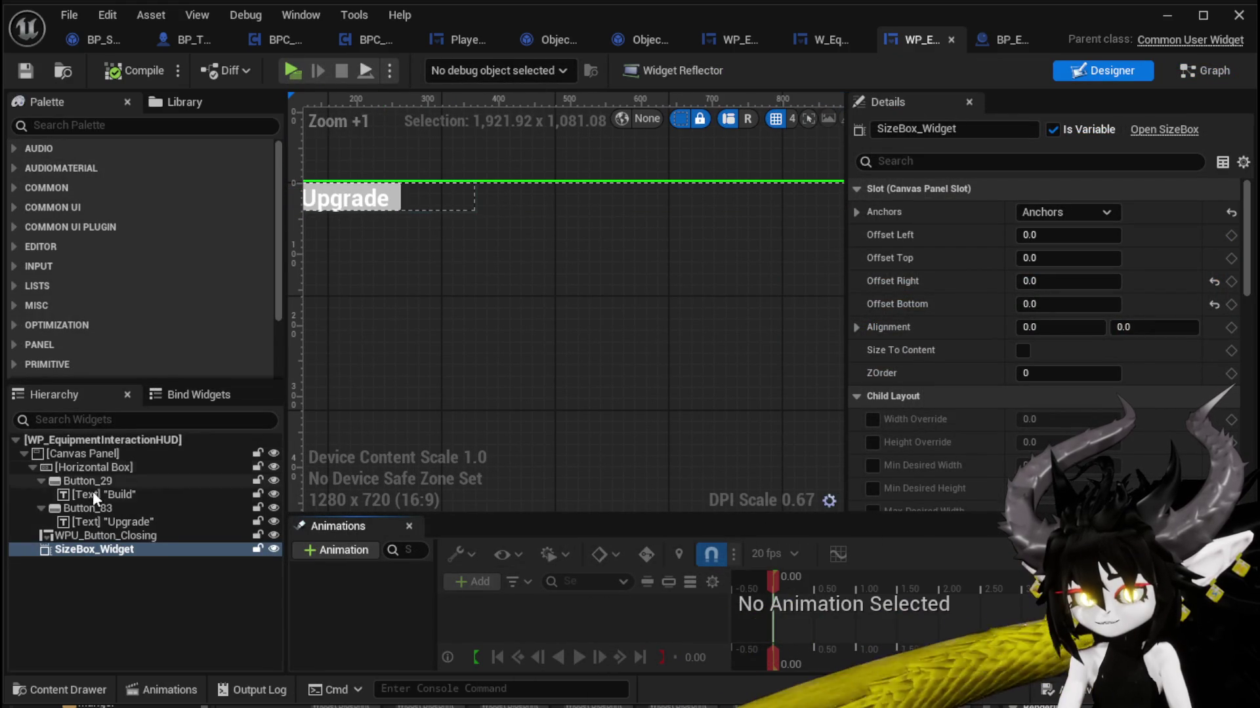
{"action": "left_click", "coordinate": [108, 509]}
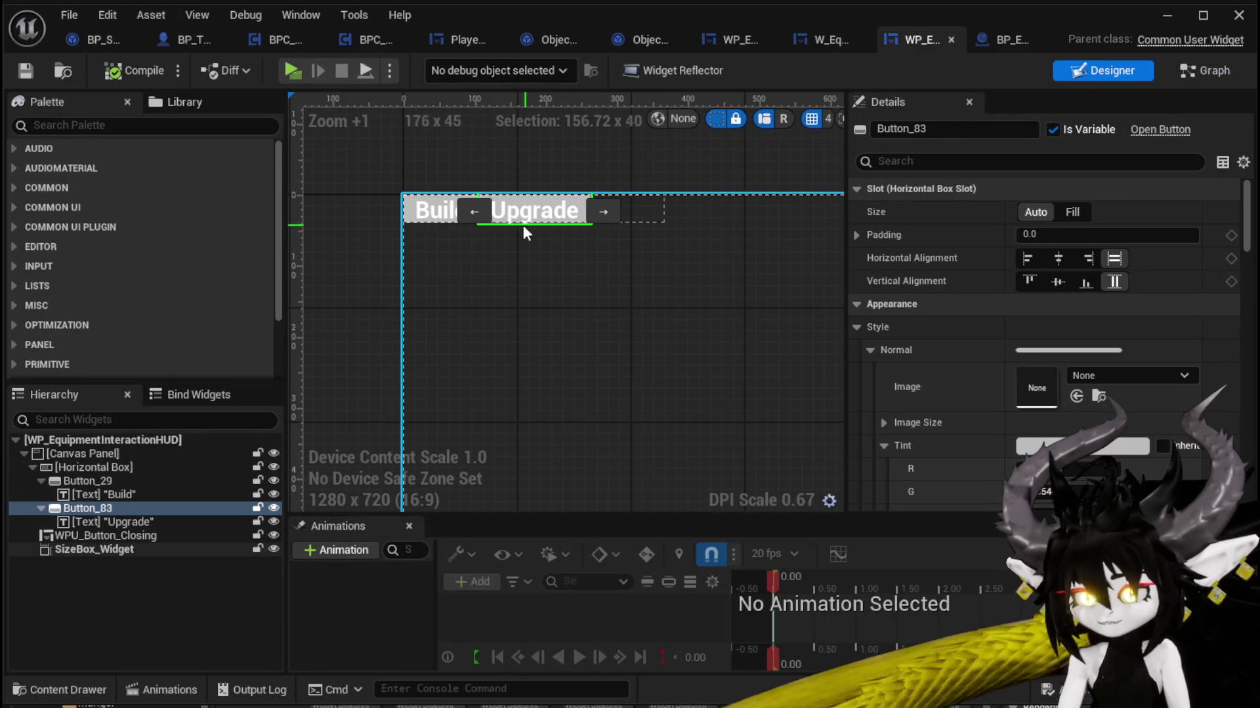
{"action": "scroll", "coordinate": [1043, 328], "scroll_direction": "down", "scroll_amount": 5}
{"action": "scroll", "coordinate": [1043, 328], "scroll_direction": "down", "scroll_amount": 10}
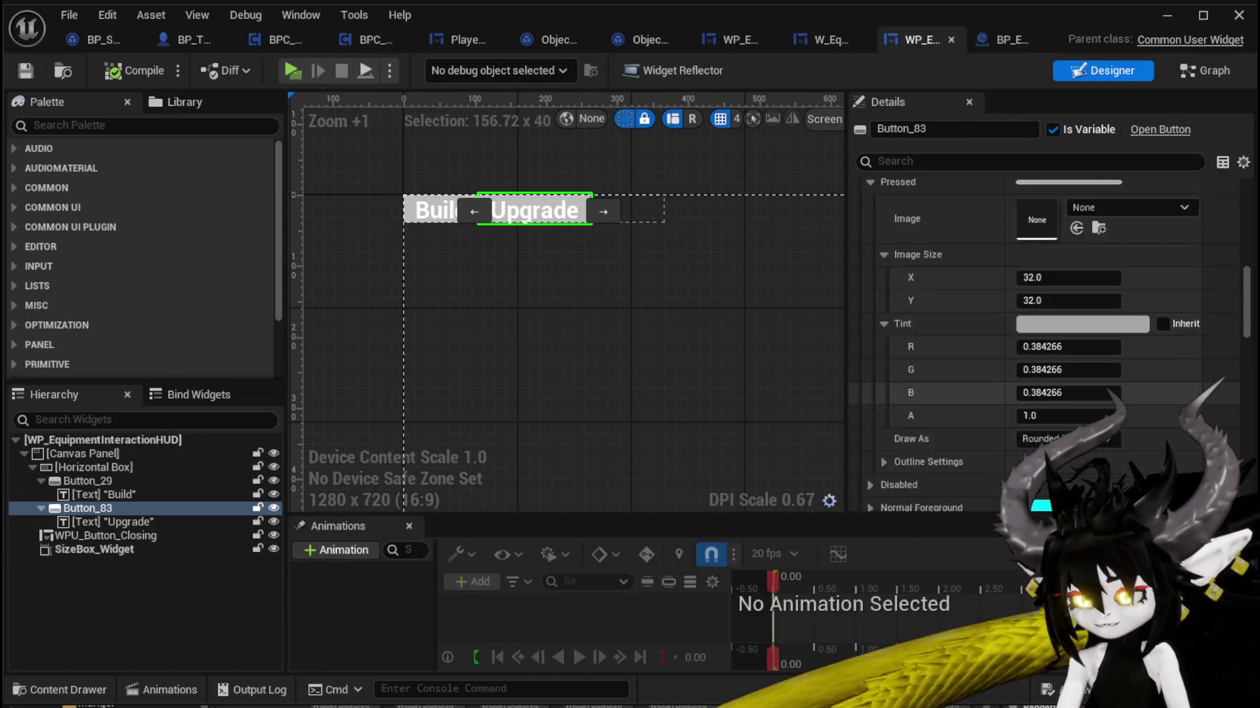
{"action": "scroll", "coordinate": [1043, 328], "scroll_direction": "down", "scroll_amount": 10}
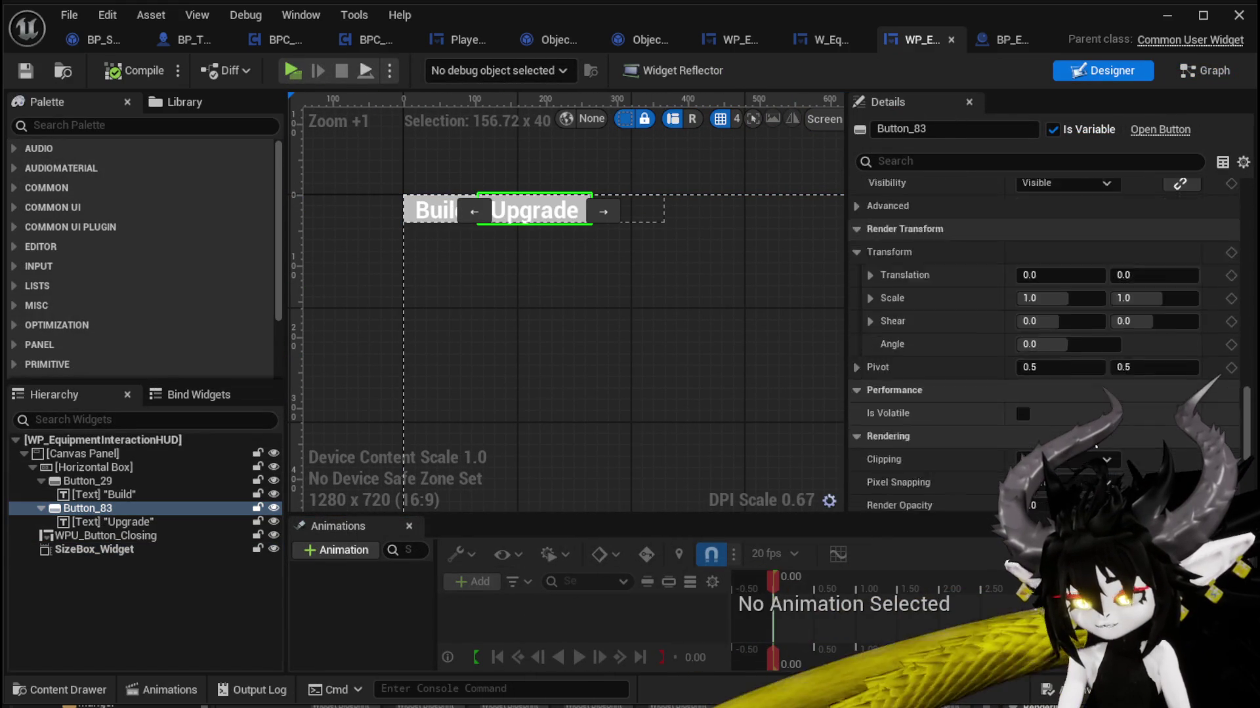
{"action": "left_click", "coordinate": [1062, 430]}
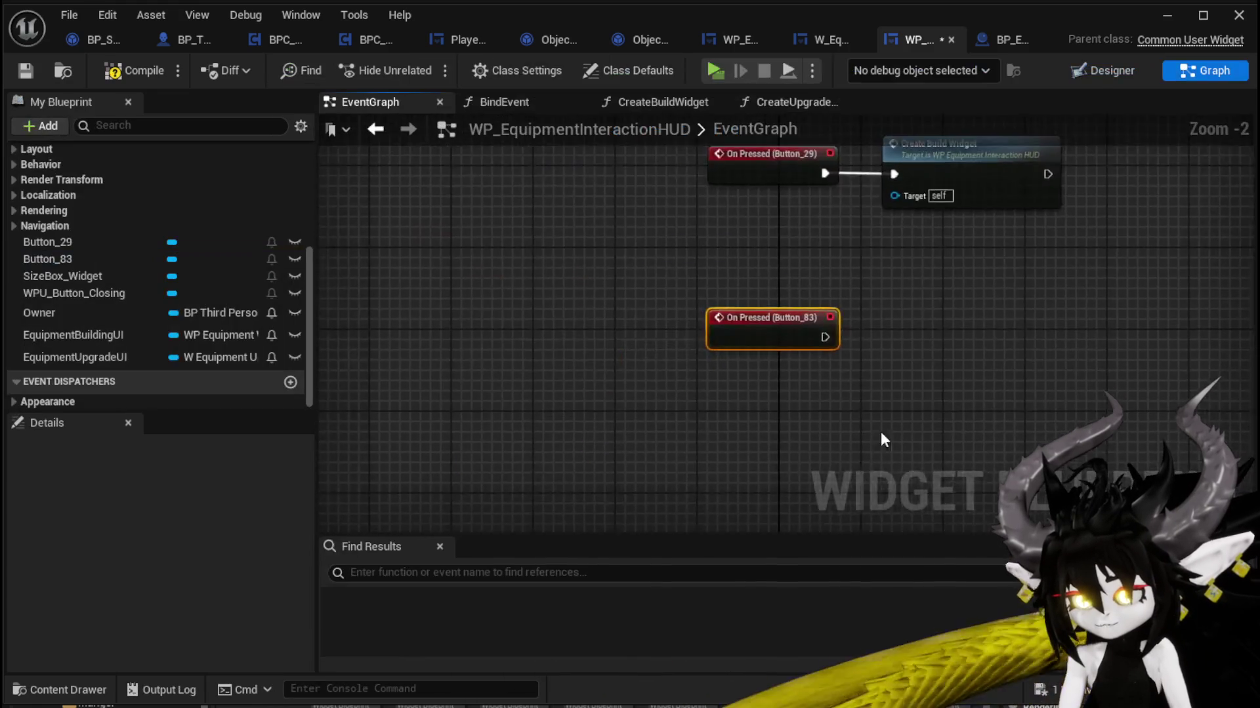
Step: Call Create Upgrade Widget from the Upgrade button's On Pressed event, then inspect that function
{"action": "scroll", "coordinate": [105, 256], "scroll_direction": "up", "scroll_amount": 8}
{"action": "mouse_move", "coordinate": [105, 270]}
{"action": "left_mouse_down"}
{"action": "mouse_move", "coordinate": [640, 360]}
{"action": "mouse_move", "coordinate": [738, 363]}
{"action": "left_mouse_up"}
{"action": "left_click_drag", "start_coordinate": [825, 356], "coordinate": [805, 366]}
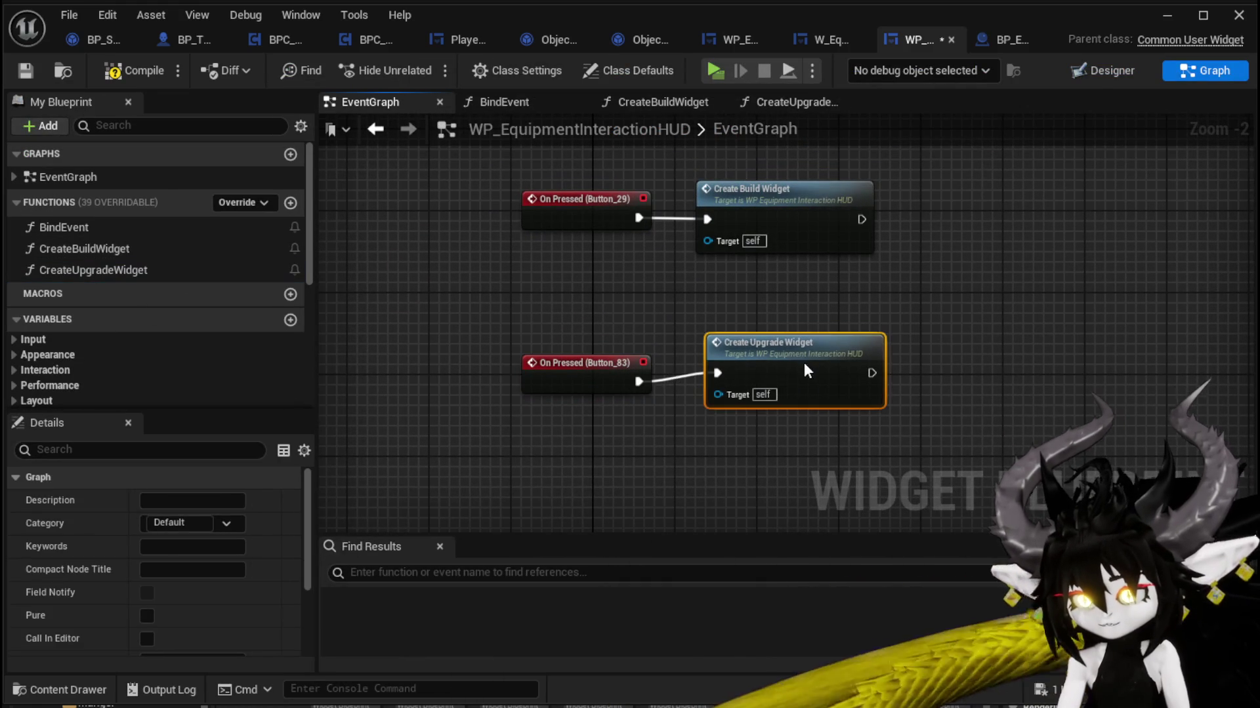
{"action": "double_click", "coordinate": [807, 355]}
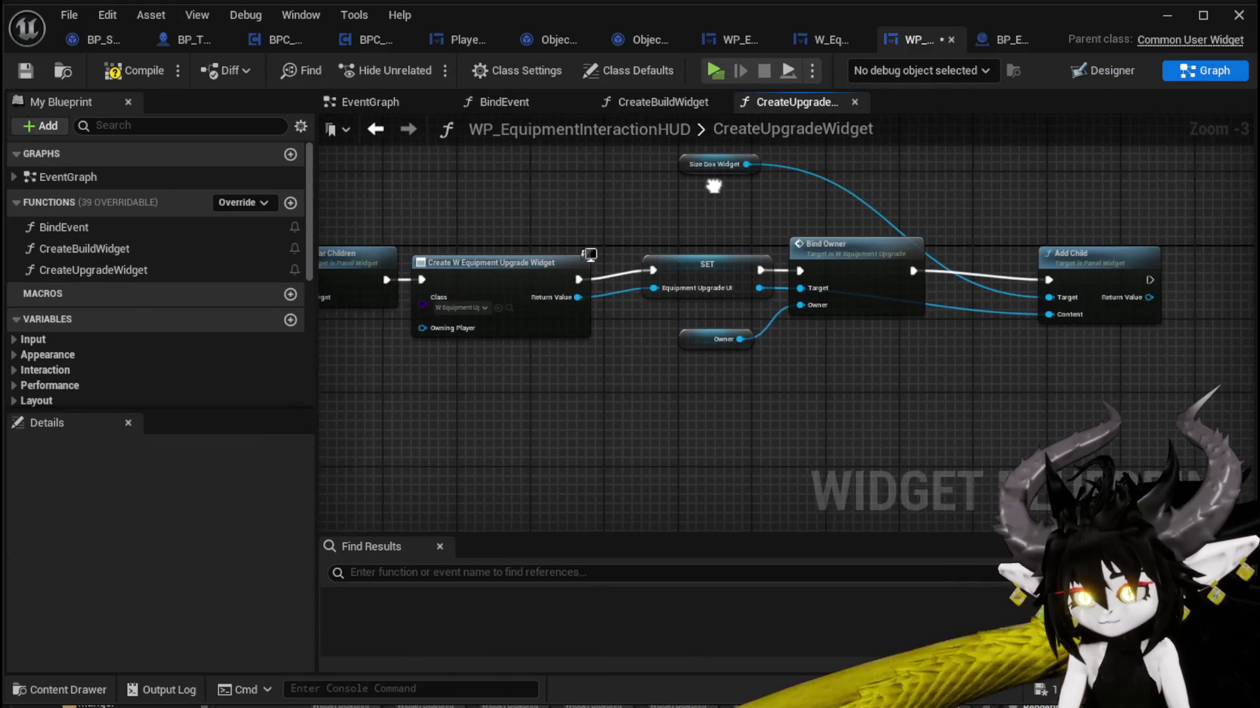
{"action": "left_click_drag", "start_coordinate": [712, 186], "coordinate": [828, 220]}
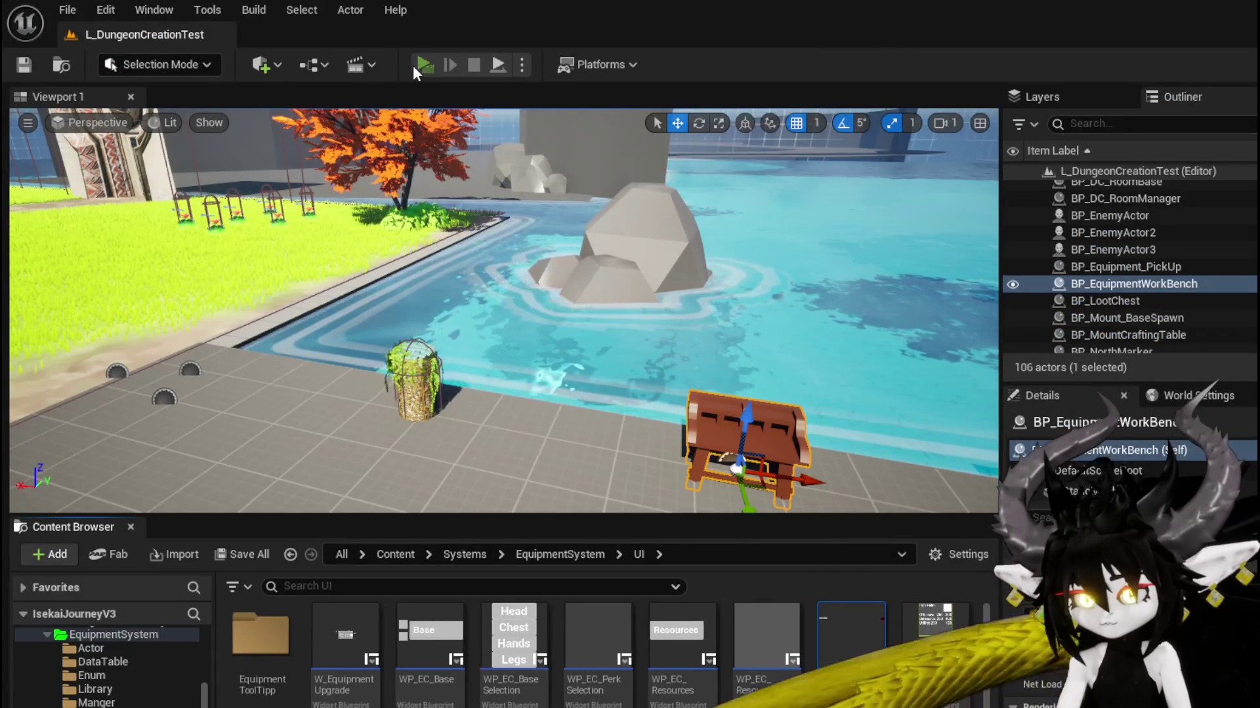
Step: Play-test the workbench Upgrade panel (Offensive, Defensive, Utility at 101), then stop and save all
{"action": "left_click", "coordinate": [414, 65]}
{"action": "key", "text": "w"}
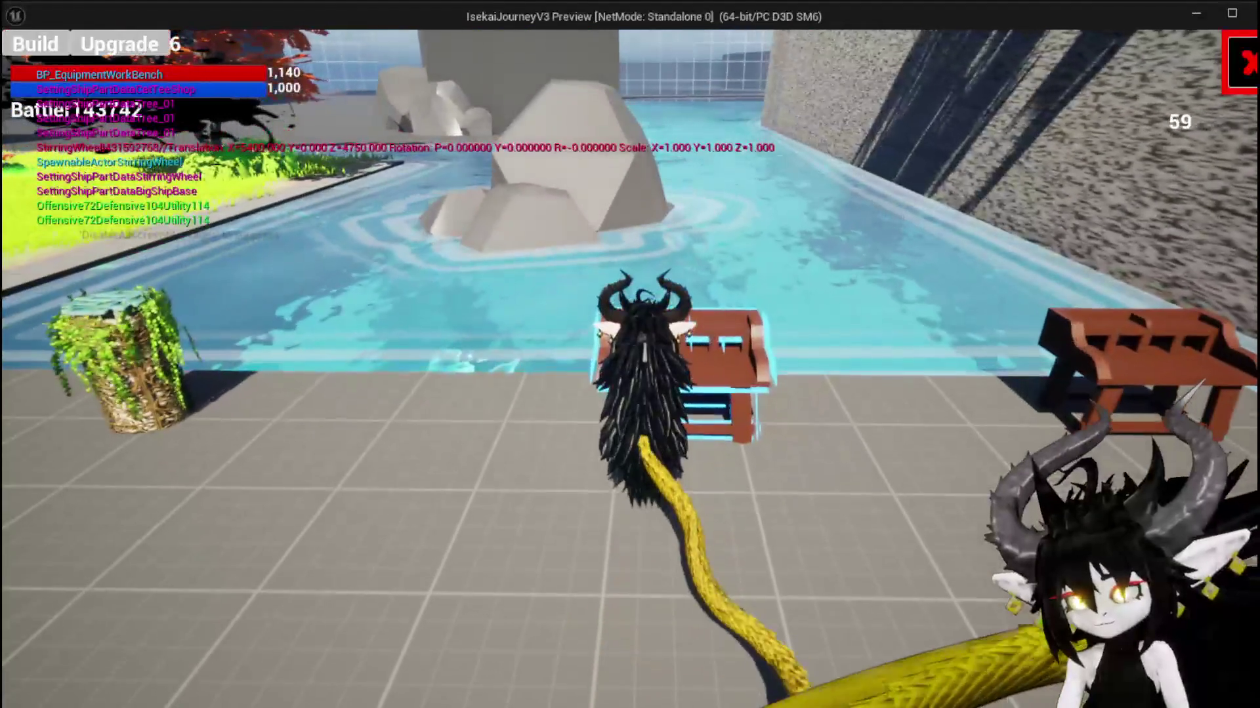
{"action": "left_click", "coordinate": [167, 46]}
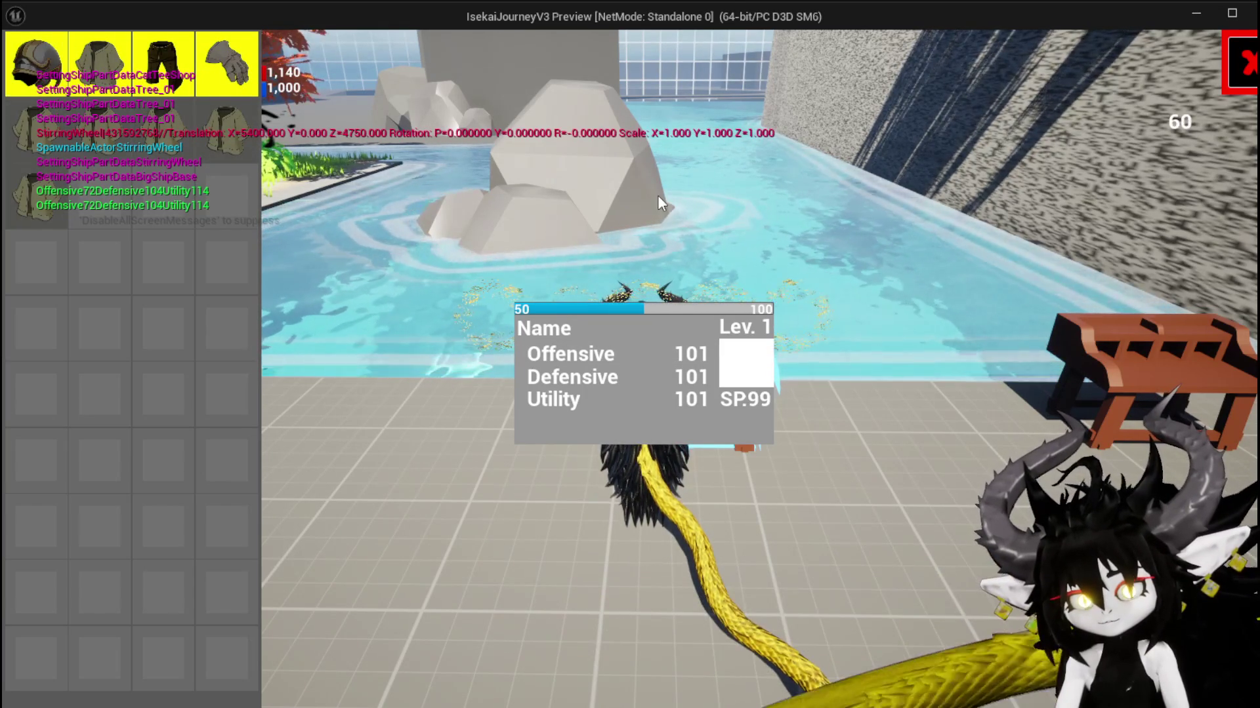
{"action": "key", "text": "Escape"}
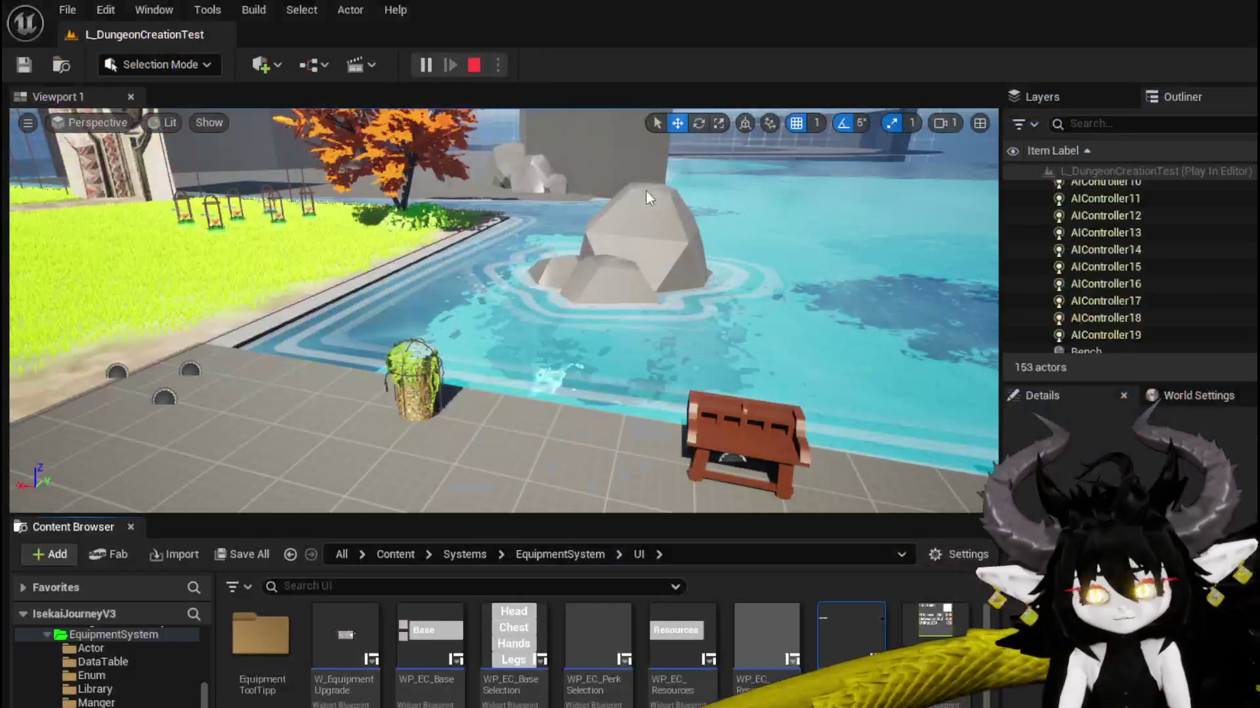
{"action": "left_click", "coordinate": [25, 65]}
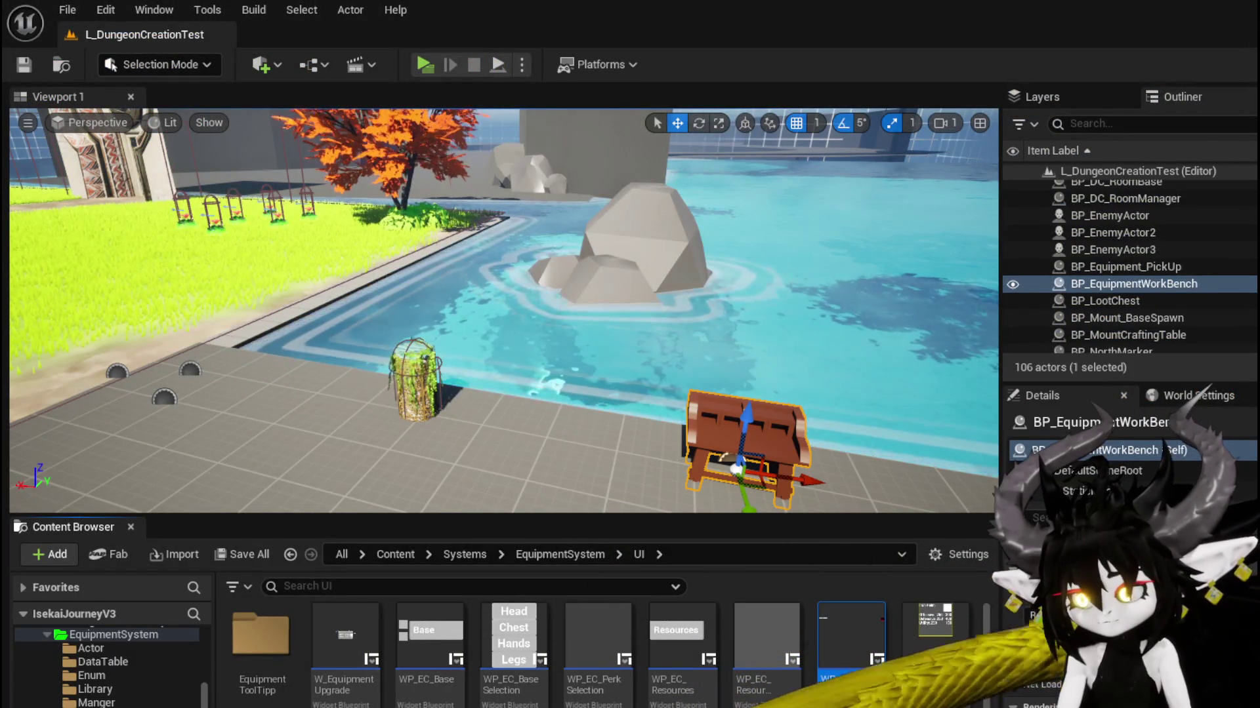
Step: Return to WP_EquipmentInteractionHUD and review the CreateUpgradeWidget chain that clears, creates, stores and binds the widget
{"action": "key", "text": "alt+Tab"}
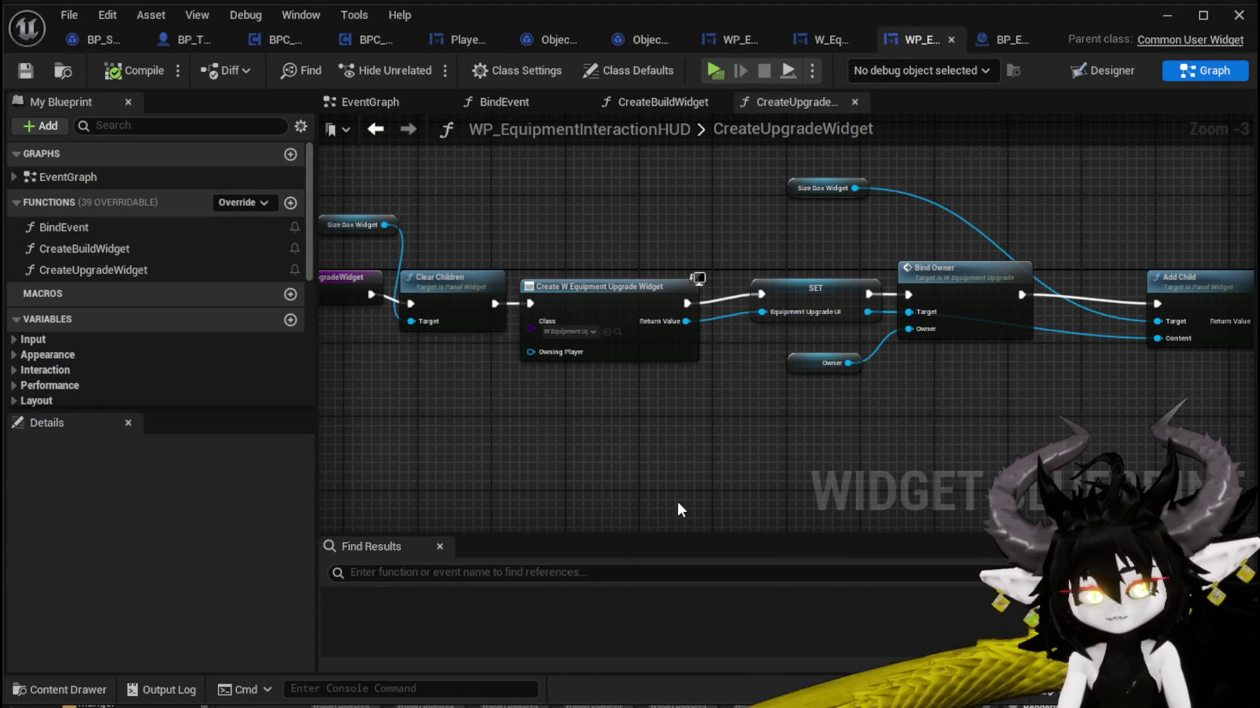
{"action": "left_click_drag", "start_coordinate": [568, 208], "coordinate": [732, 217]}
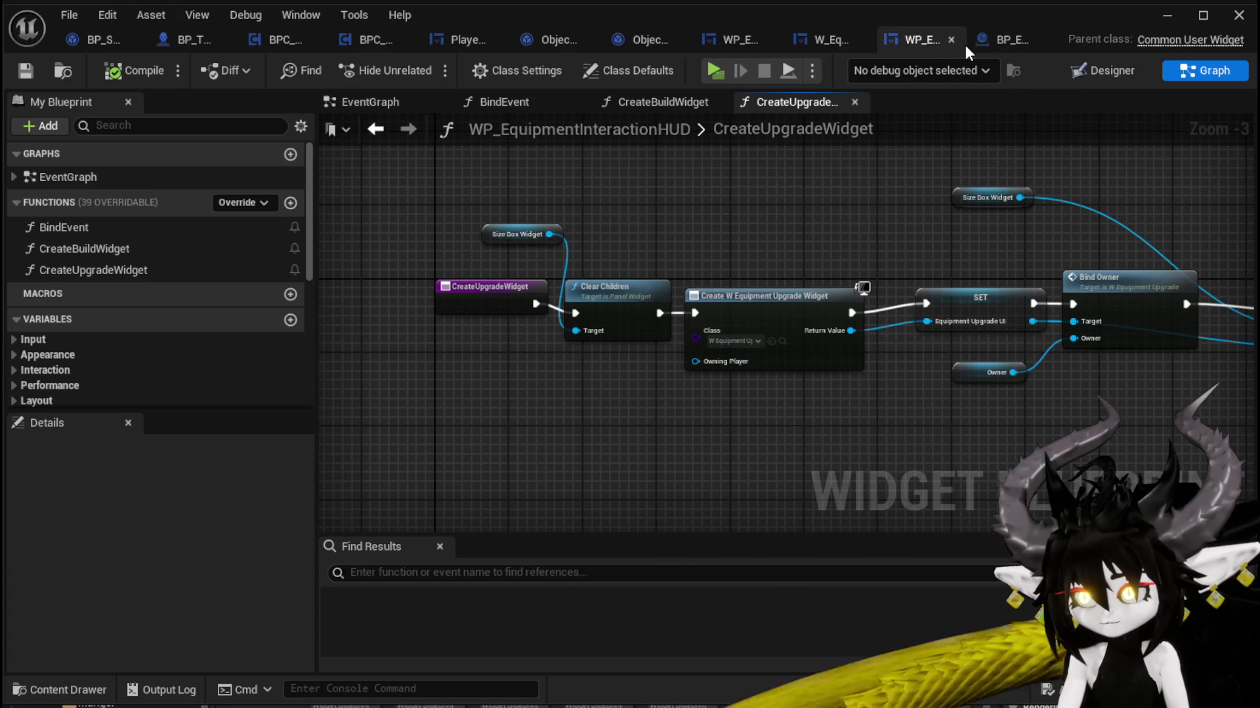
Step: Move W_EquipmentUpgrade to the first editor tab and open its ShowToolTipp function graph
{"action": "left_click", "coordinate": [820, 39]}
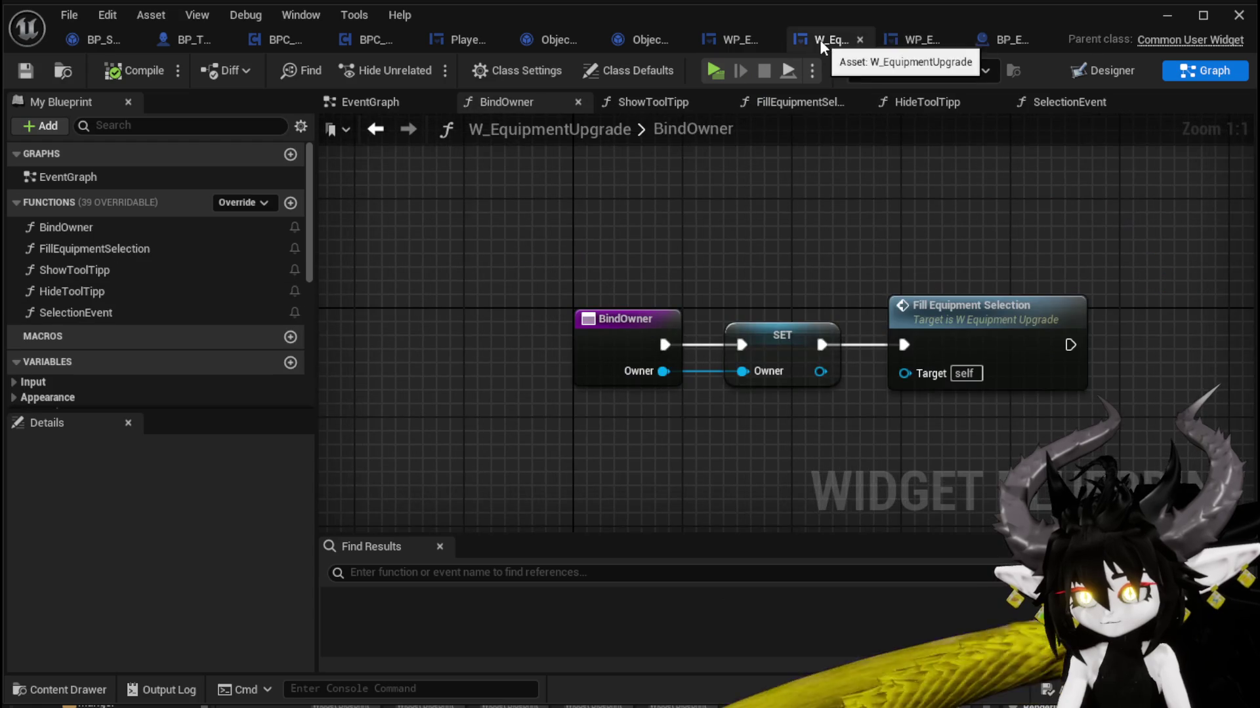
{"action": "mouse_move", "coordinate": [820, 39]}
{"action": "left_mouse_down"}
{"action": "mouse_move", "coordinate": [49, 33]}
{"action": "mouse_move", "coordinate": [101, 36]}
{"action": "left_mouse_up"}
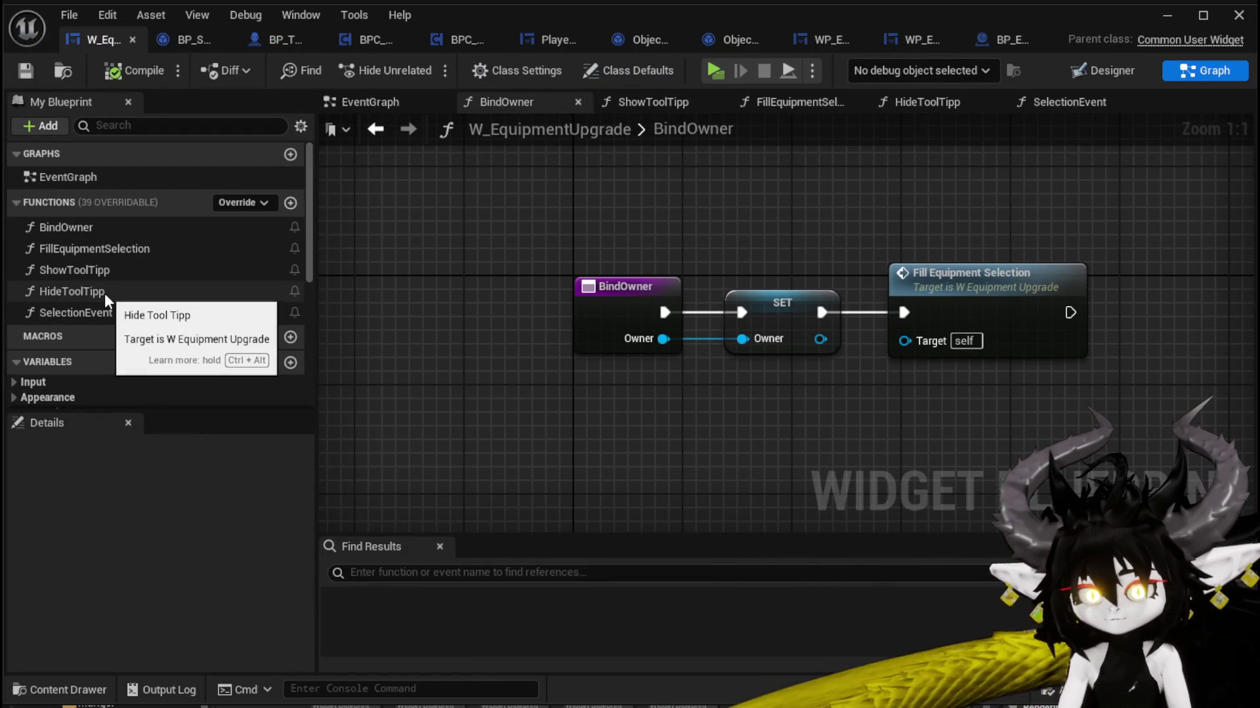
{"action": "double_click", "coordinate": [179, 269]}
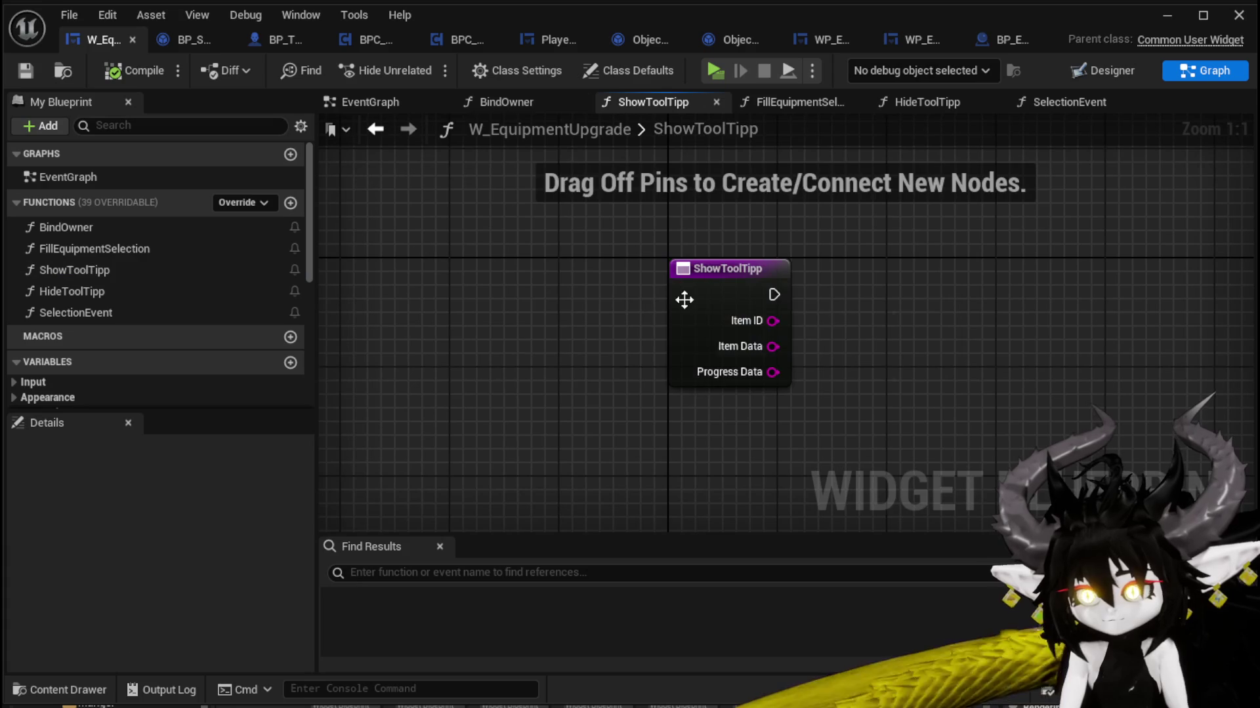
Step: Reposition the ShowToolTipp entry node to the left and save W_EquipmentUpgrade
{"action": "mouse_move", "coordinate": [685, 300]}
{"action": "left_mouse_down"}
{"action": "mouse_move", "coordinate": [463, 302]}
{"action": "mouse_move", "coordinate": [516, 300]}
{"action": "left_mouse_up"}
{"action": "left_click_drag", "start_coordinate": [475, 217], "coordinate": [699, 430]}
{"action": "left_click", "coordinate": [694, 296]}
{"action": "left_click", "coordinate": [26, 70]}
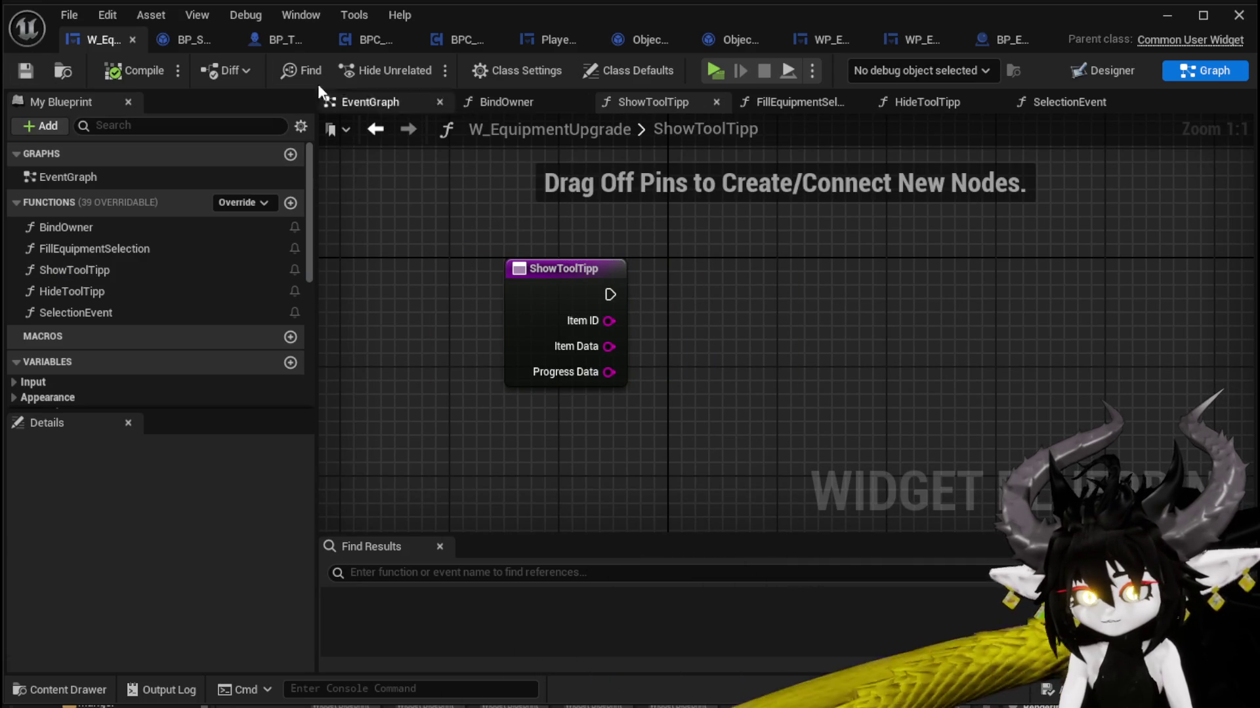